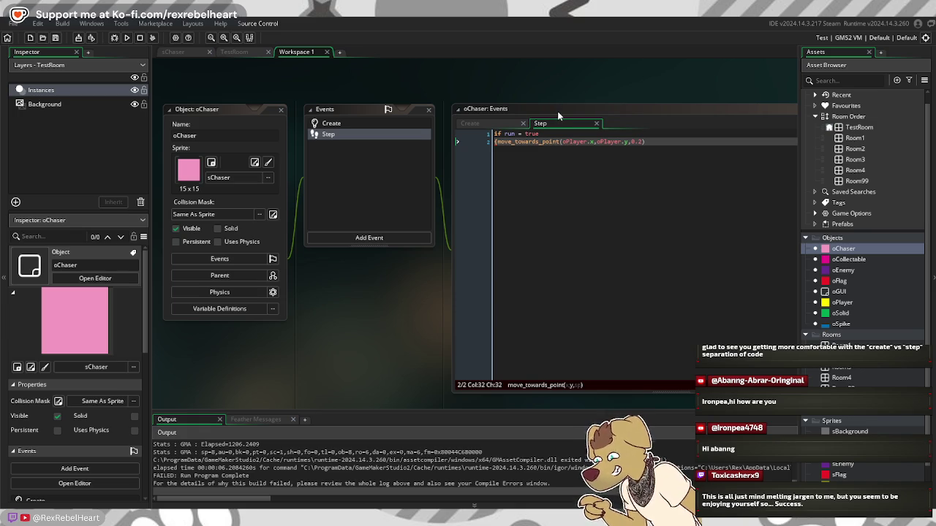
Step: Trim the oChaser Step line to move_towards_point(oPlayer,0.2), deleting the oPlayer.x and oPlayer.y arguments
mouse_move(628, 141)
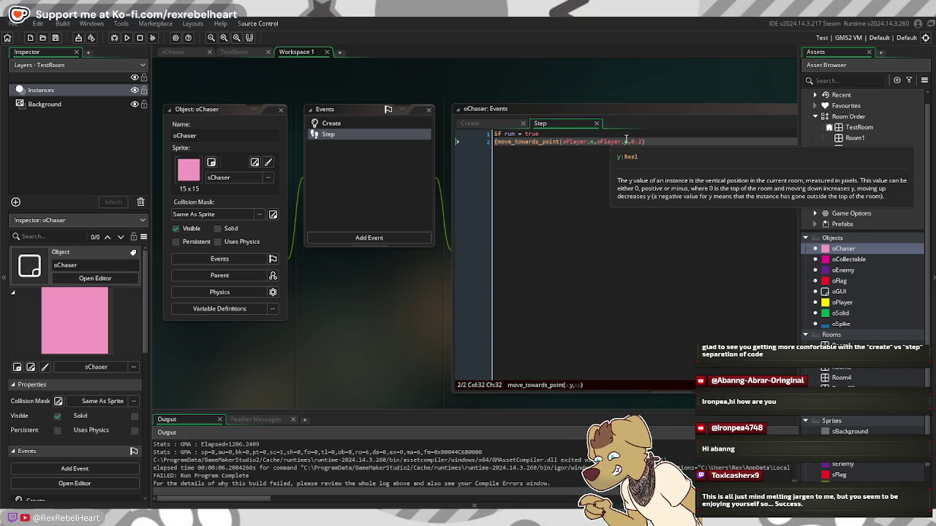
left_click(566, 142)
mouse_move(565, 142)
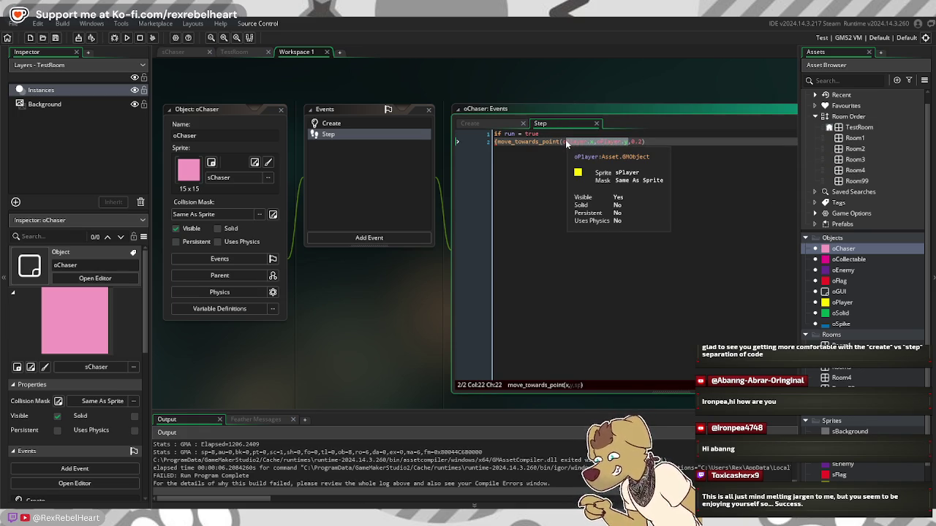
key("BackSpace")
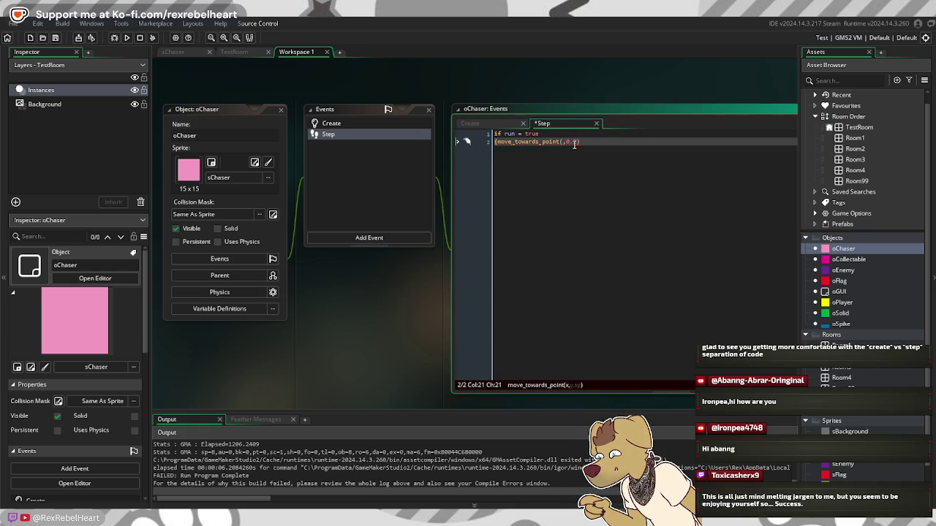
type("oPlaye")
type("r,o")
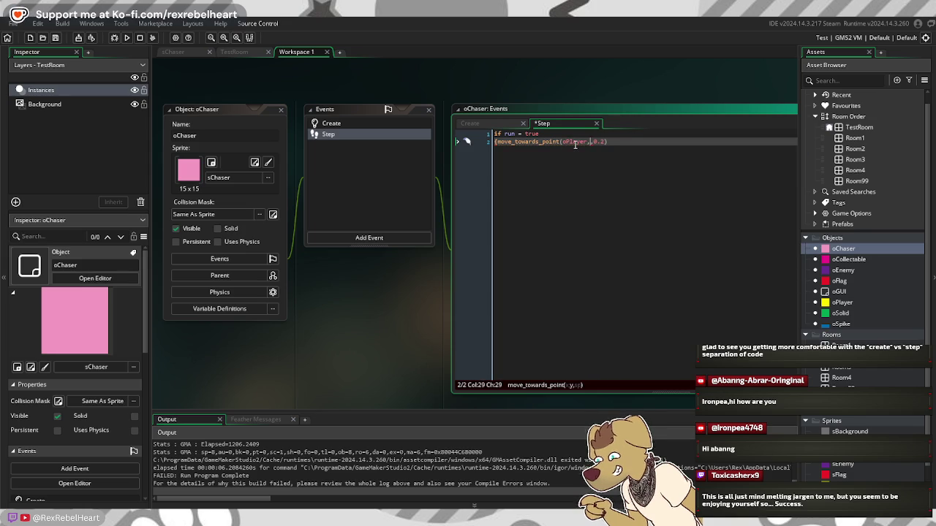
type("player,")
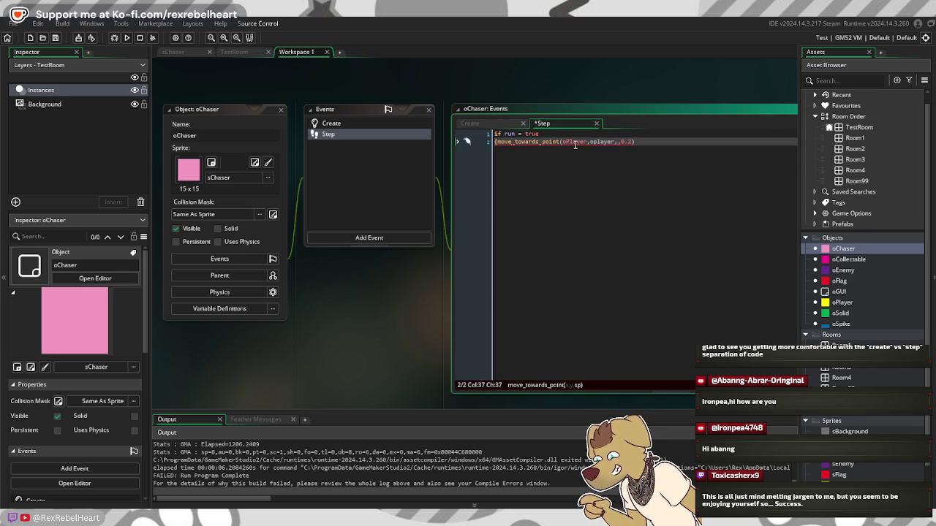
left_click(616, 142)
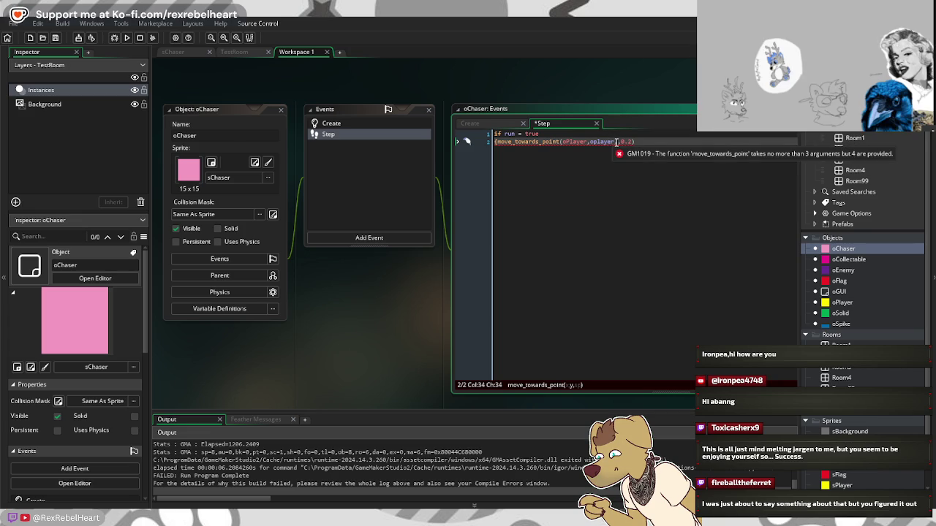
left_click_drag(616, 142, 593, 142)
key("BackSpace")
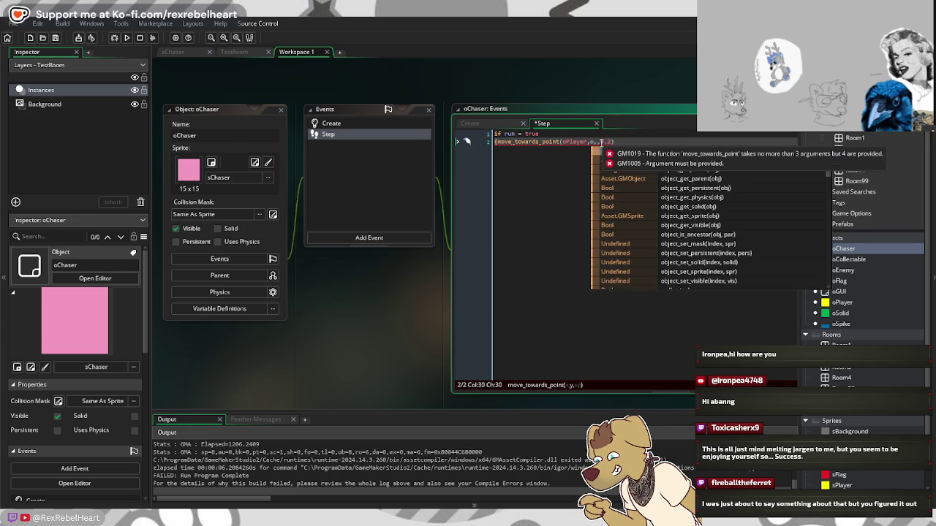
key("BackSpace")
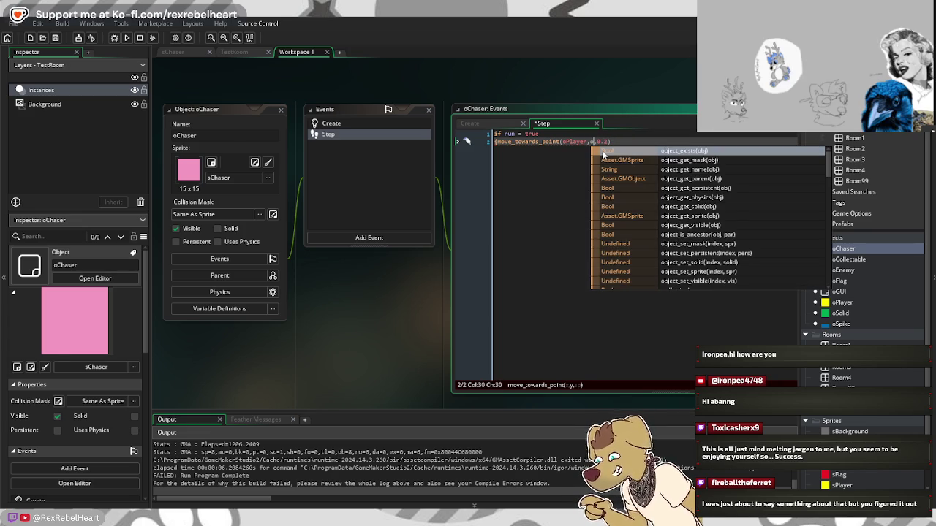
key("BackSpace")
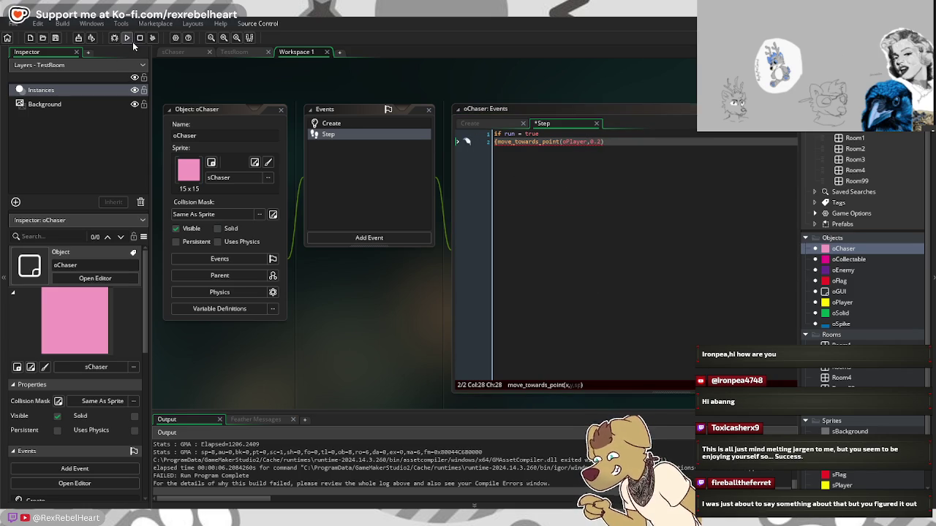
Step: Run the game to test the shortened move_towards_point(oPlayer,0.2) code
left_click(127, 39)
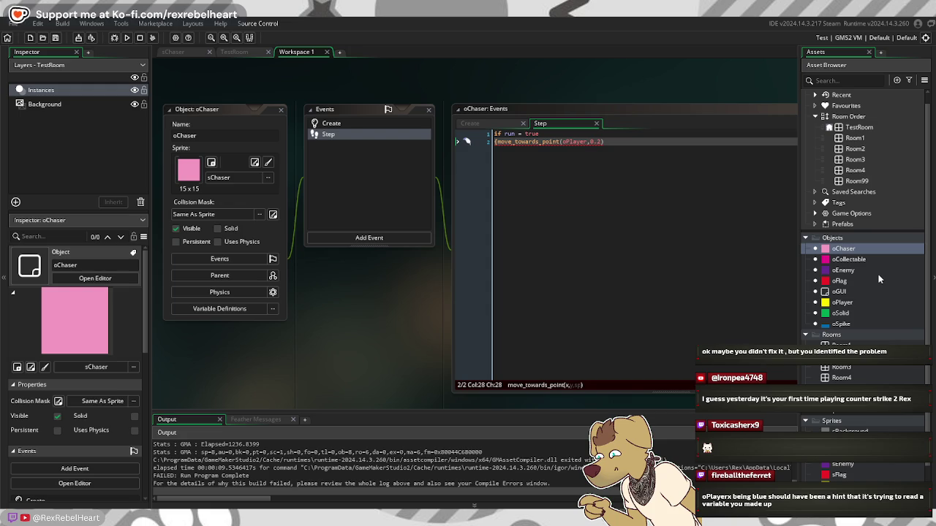
Step: Erase line 2 back to 'move' and reinsert an empty move_towards_point() from autocomplete
left_click(586, 143)
type("x ")
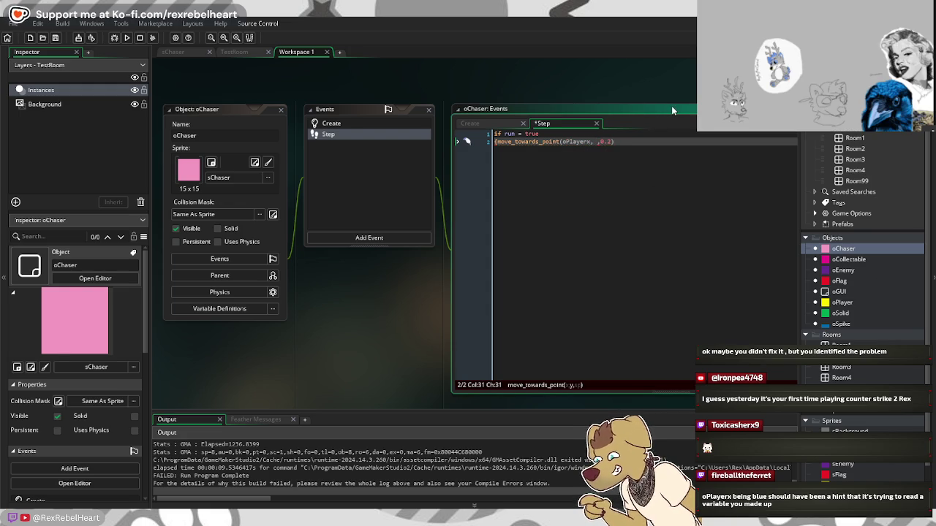
type("0,Pla")
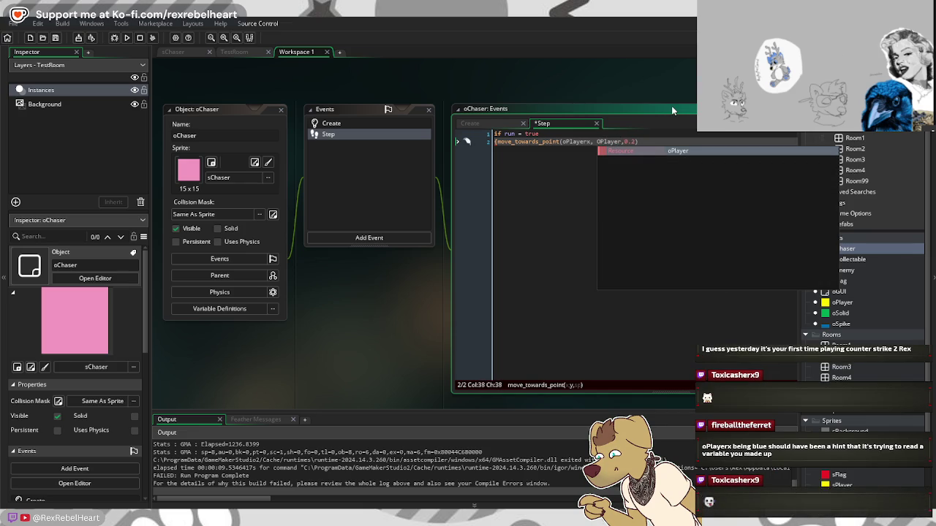
type("yery,")
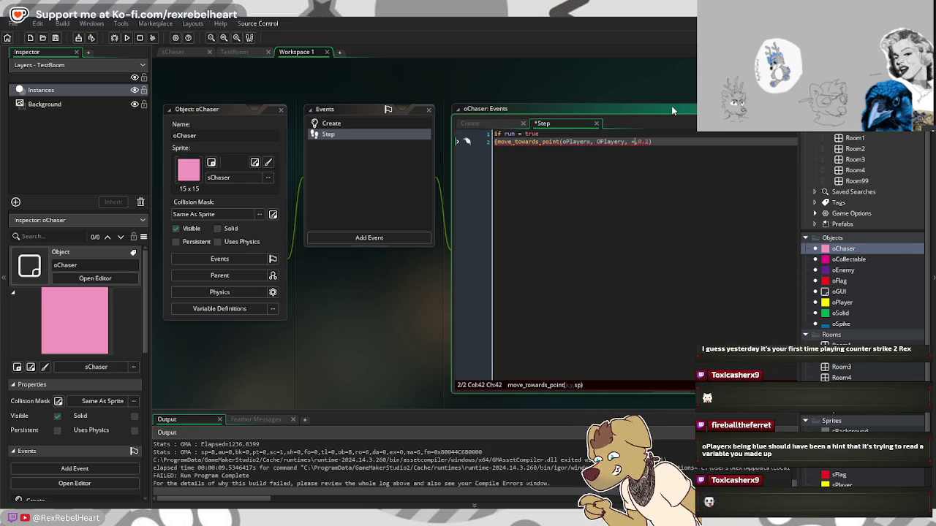
key("BackSpace")
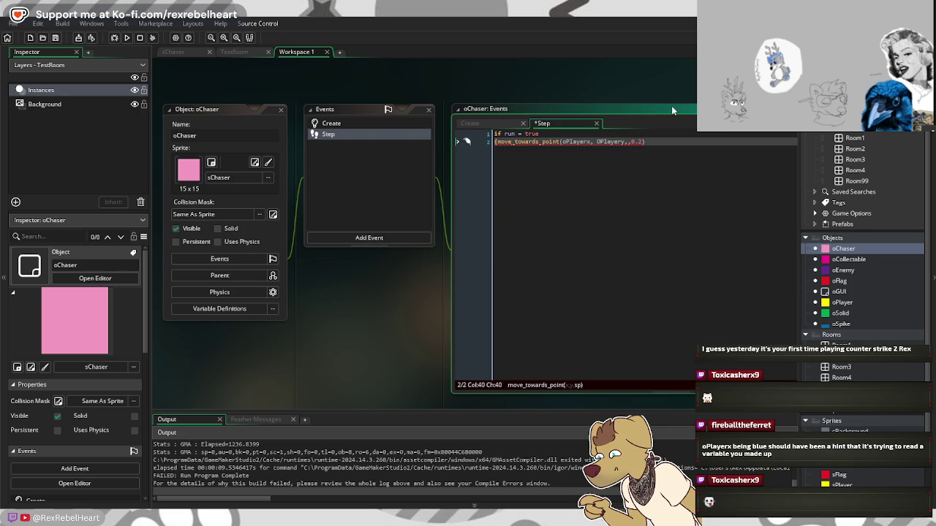
key("BackSpace")
key("BackSpace")
key("BackSpace")
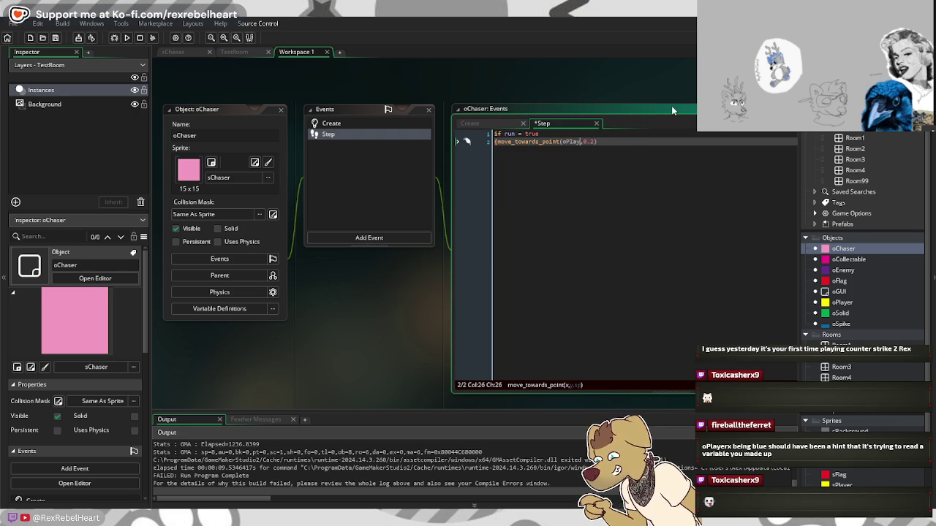
key("BackSpace")
key("BackSpace")
key("BackSpace")
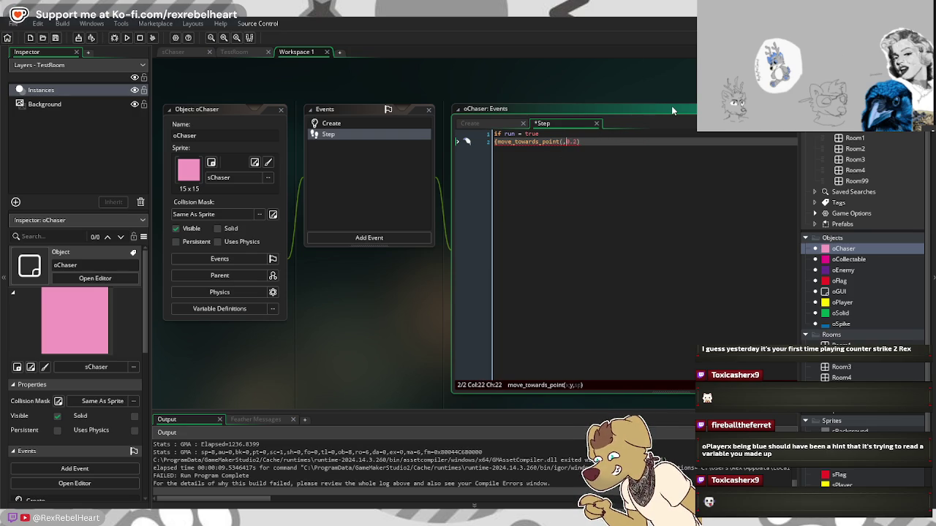
key("Delete")
key("Delete")
key("Delete")
key("BackSpace")
key("BackSpace")
key("BackSpace")
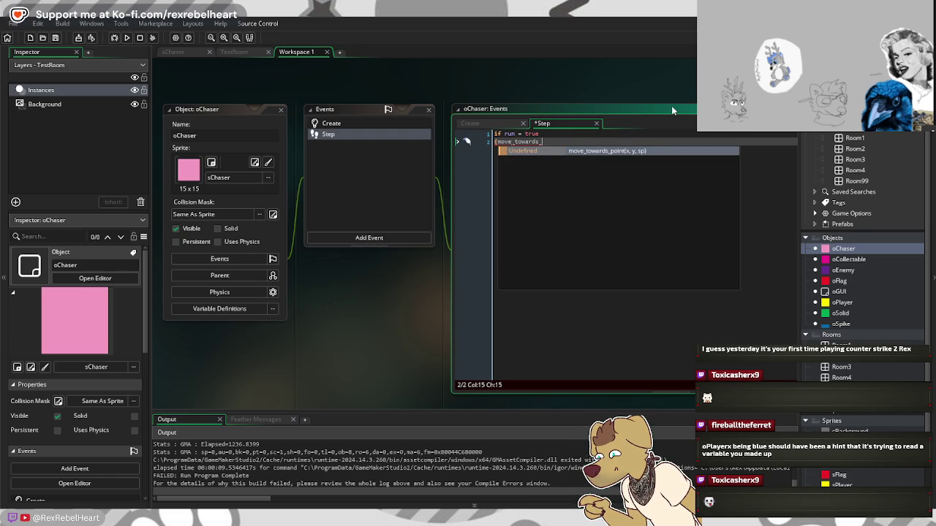
key("BackSpace")
key("BackSpace")
key("BackSpace")
key("BackSpace")
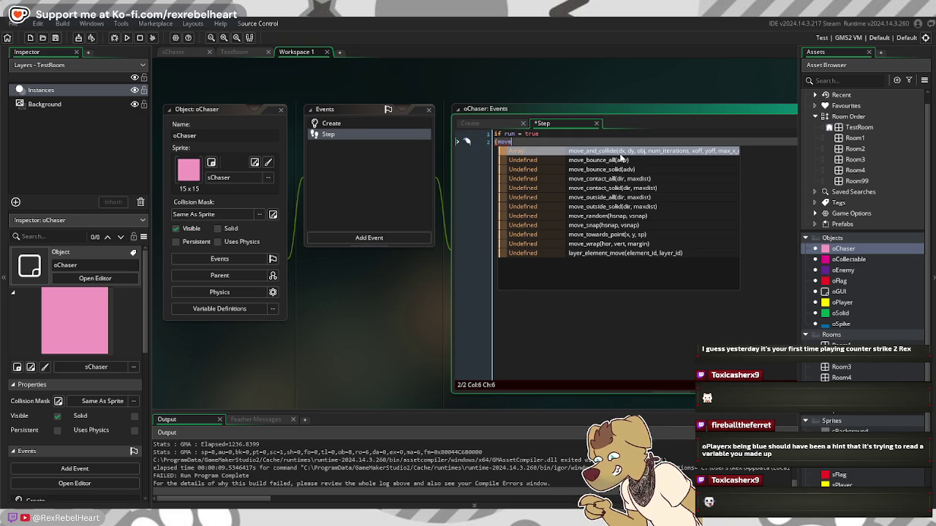
left_click(619, 235)
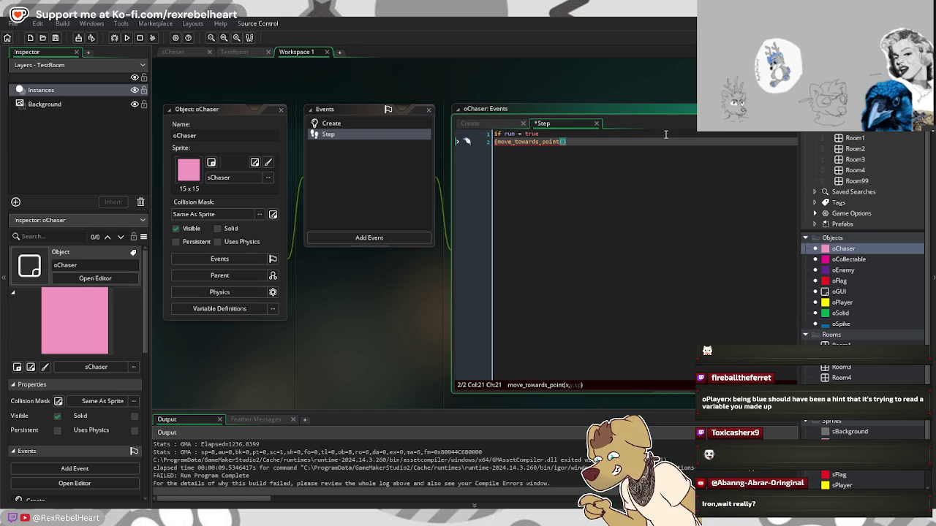
Step: Enter oPlayer.x and oplayer.y as the move_towards_point arguments
type("oPla")
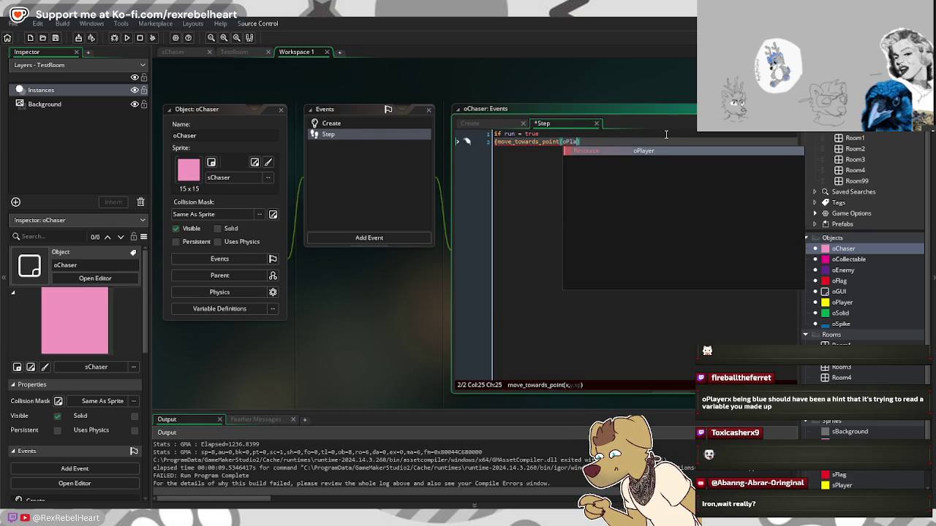
key("Return")
type(".x")
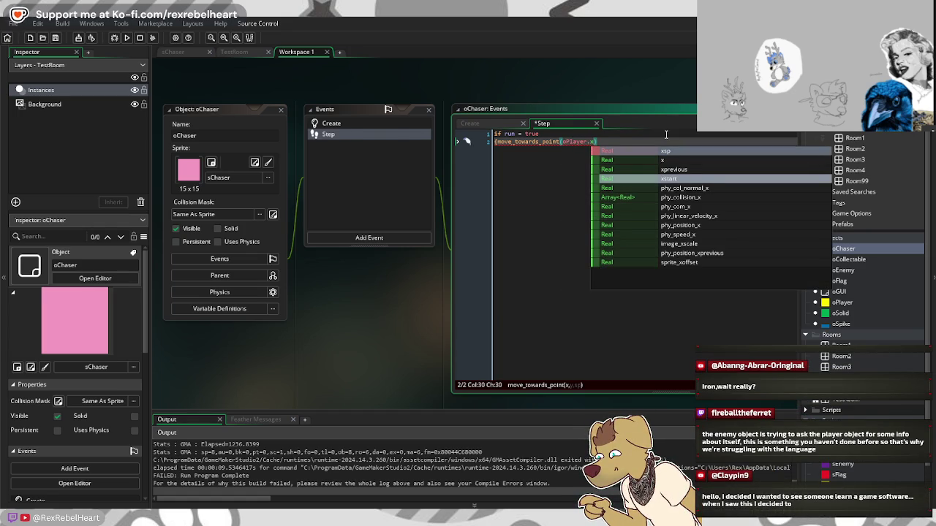
type(",")
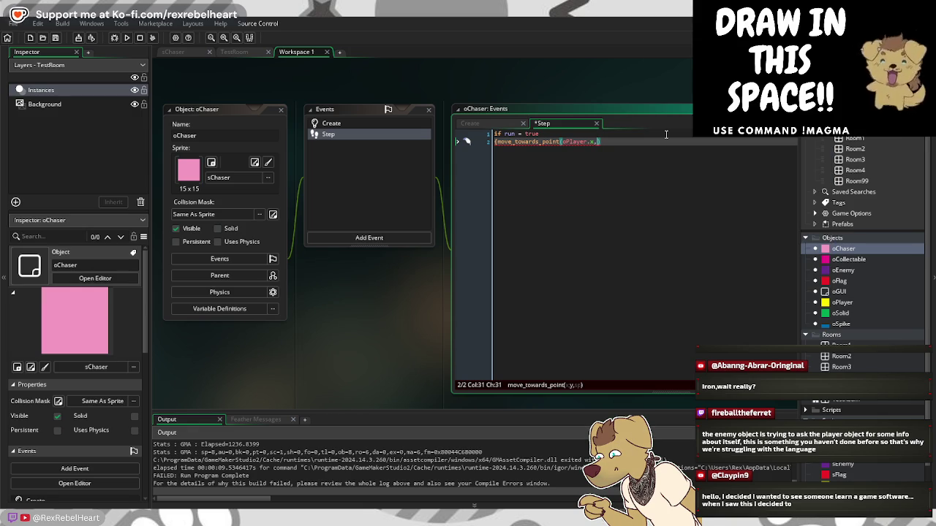
type("oplaye")
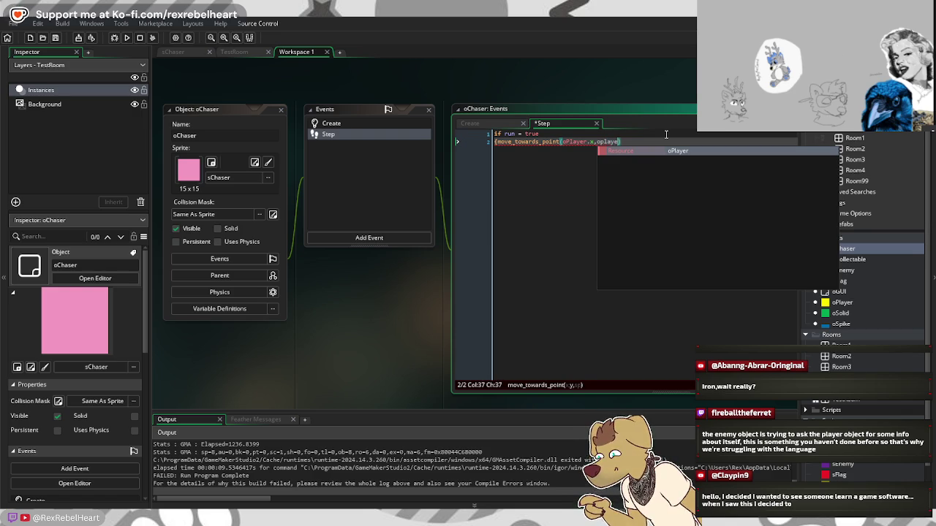
type("r.y,")
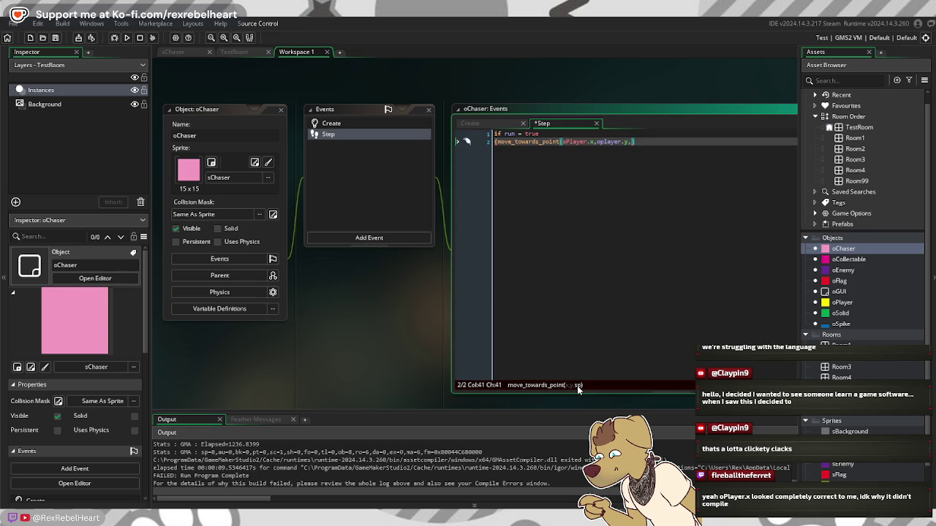
Step: Add 0.2 as the speed argument of move_towards_point
mouse_move(632, 142)
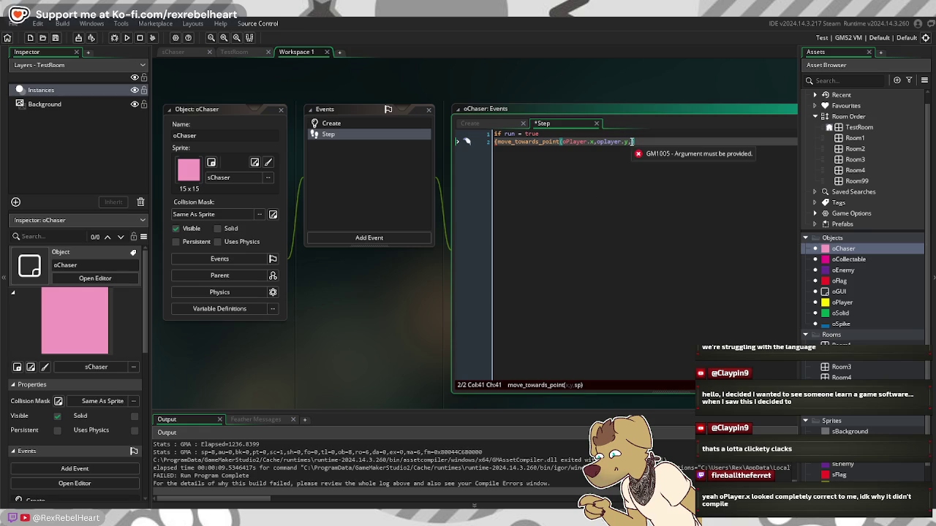
type("0.2")
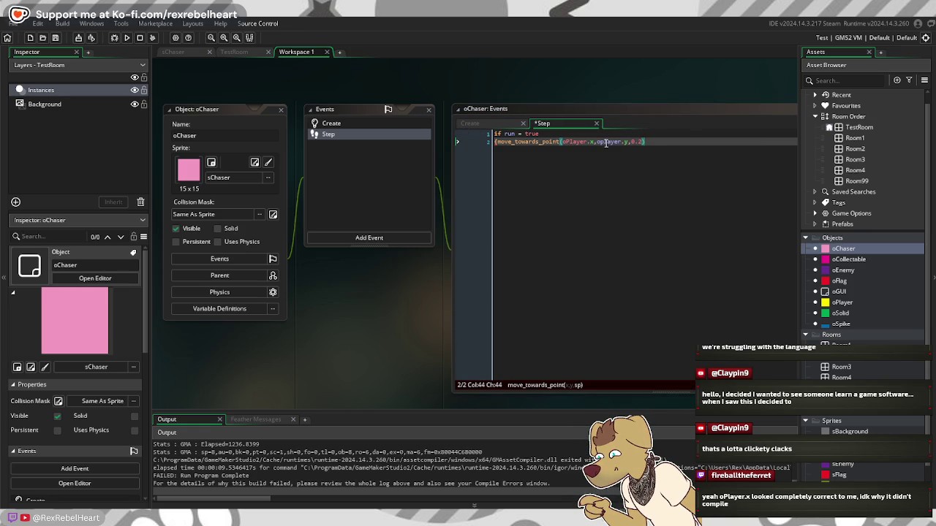
mouse_move(586, 141)
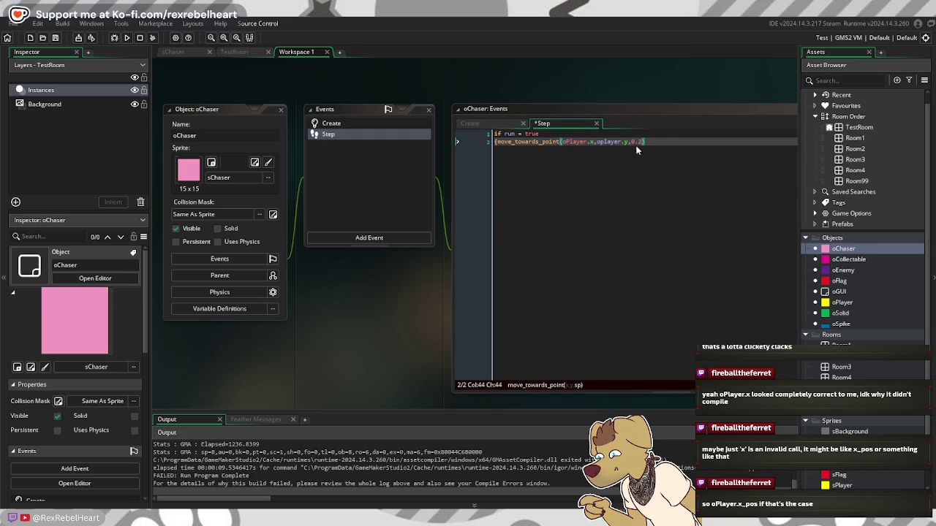
Step: Replace the arguments to read move_towards_point(x,y,oPlayer) and start a test run
left_click_drag(644, 141, 561, 141)
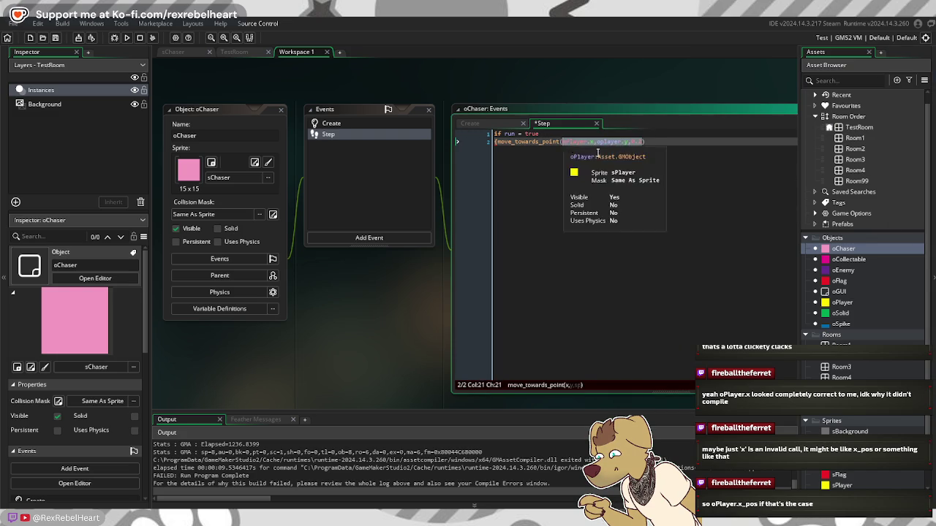
type("x,y,ob")
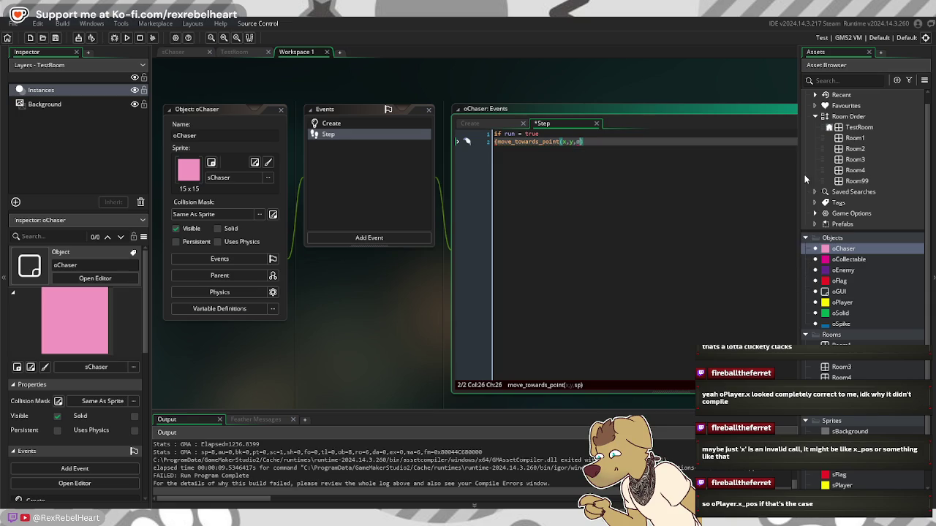
key("BackSpace")
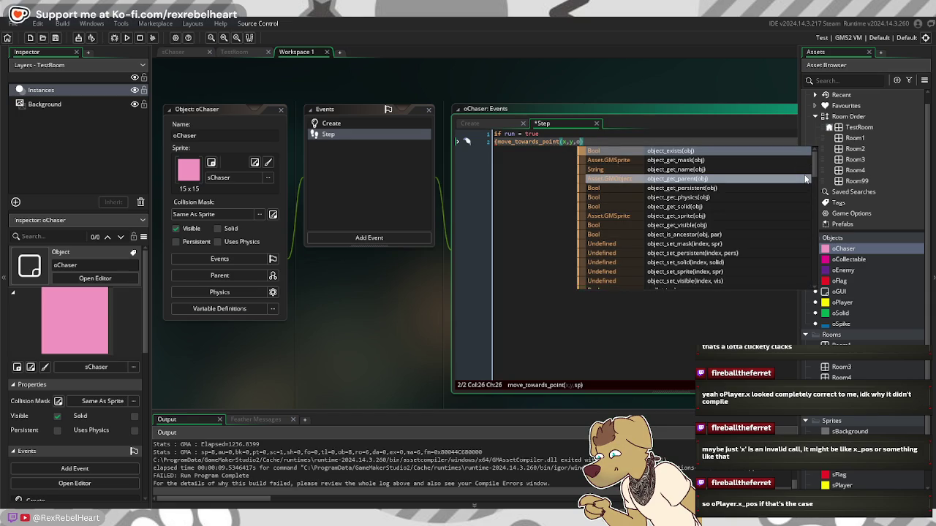
type("Pla")
key("Return")
type(")")
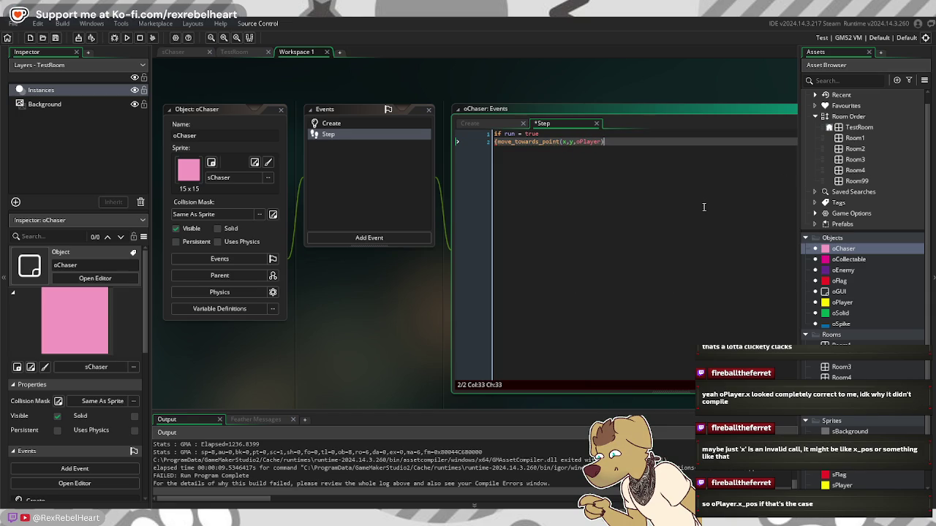
left_click(127, 38)
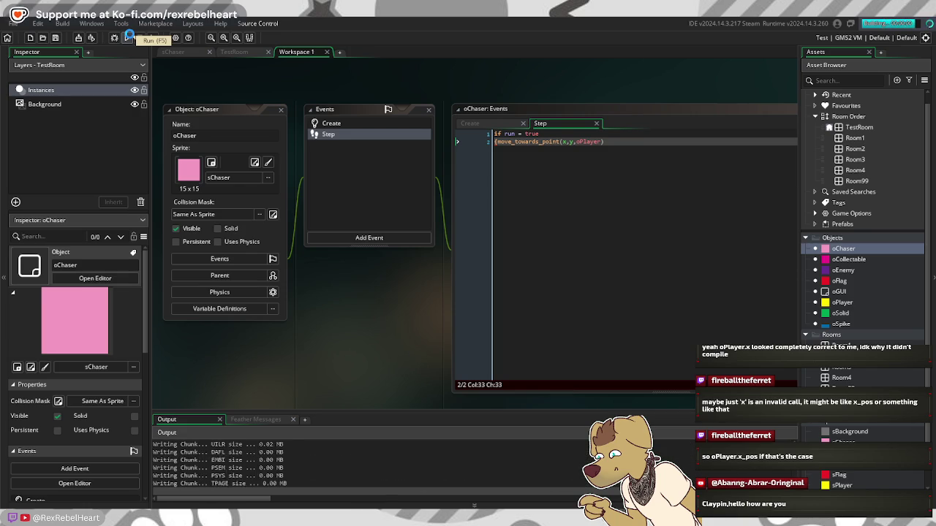
Step: Replace the leading x,y with oPlayer.x_pos, in the move_towards_point call
left_click(558, 142)
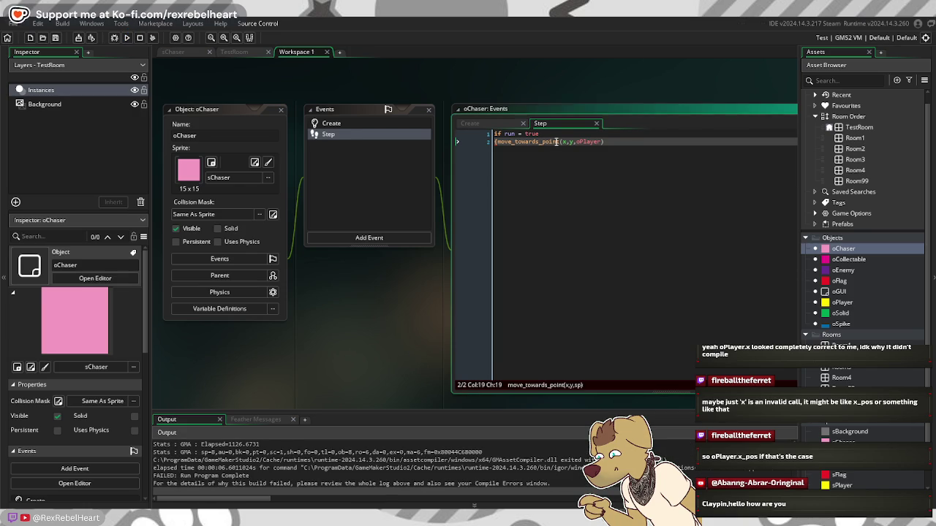
left_click(565, 142)
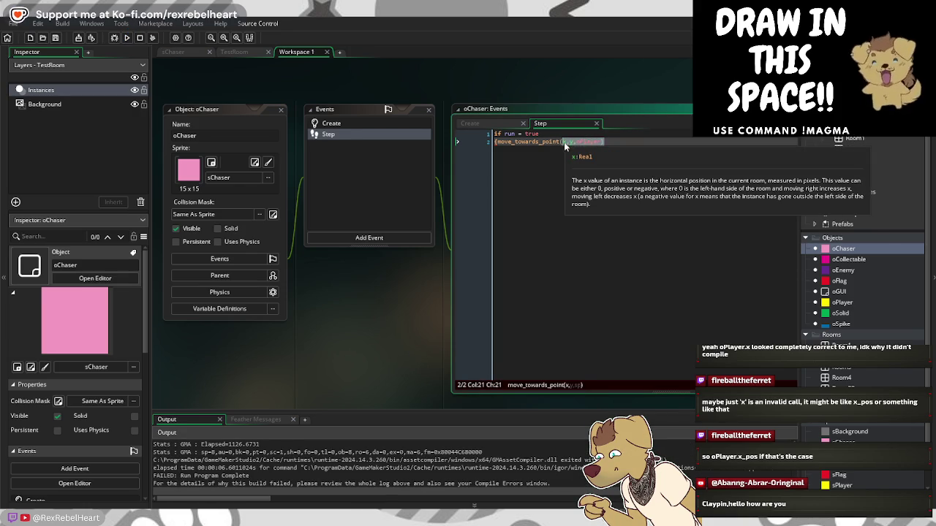
type("oPLaye")
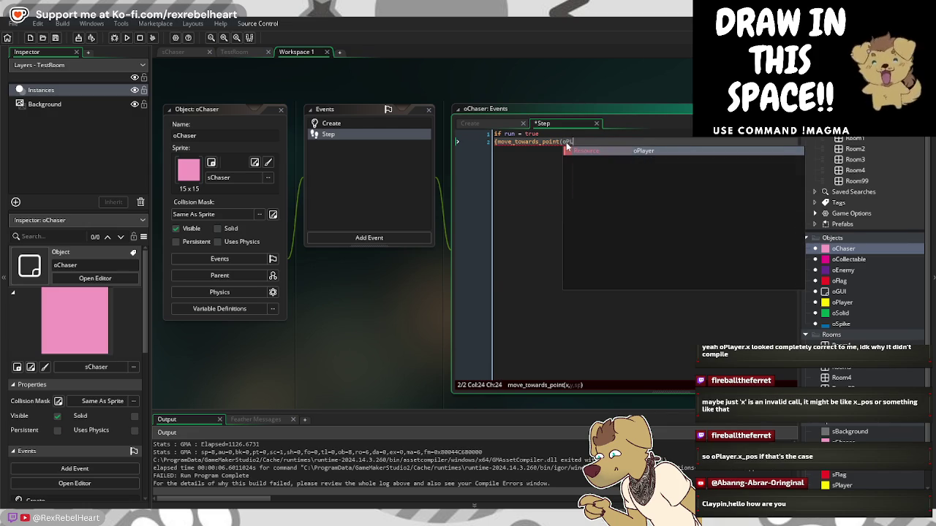
key("BackSpace")
key("BackSpace")
key("BackSpace")
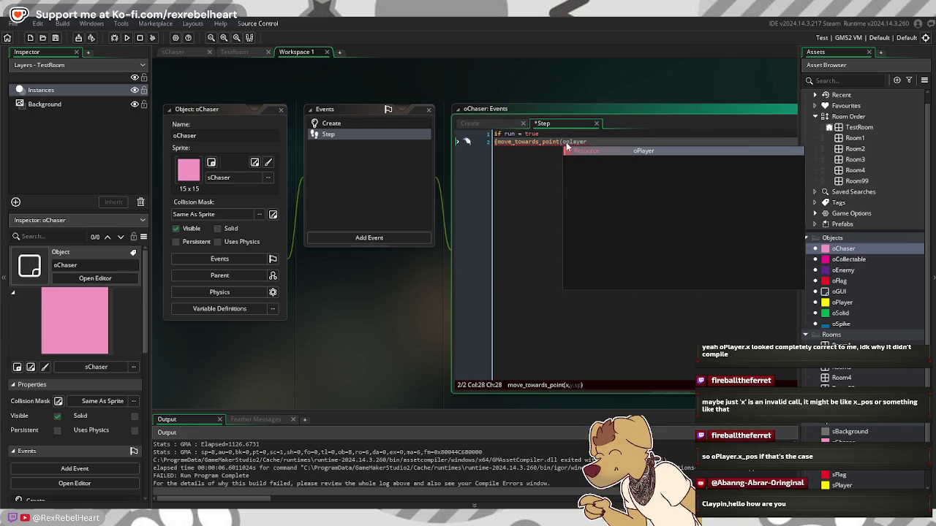
type(".x_pos,")
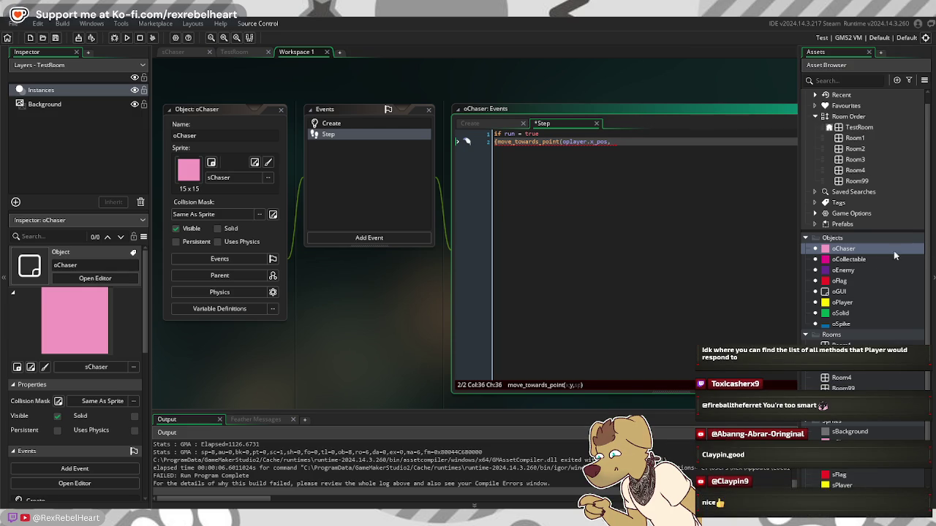
Step: Delete the old player arguments and retype the move_towards_point function name
left_click_drag(627, 141, 579, 143)
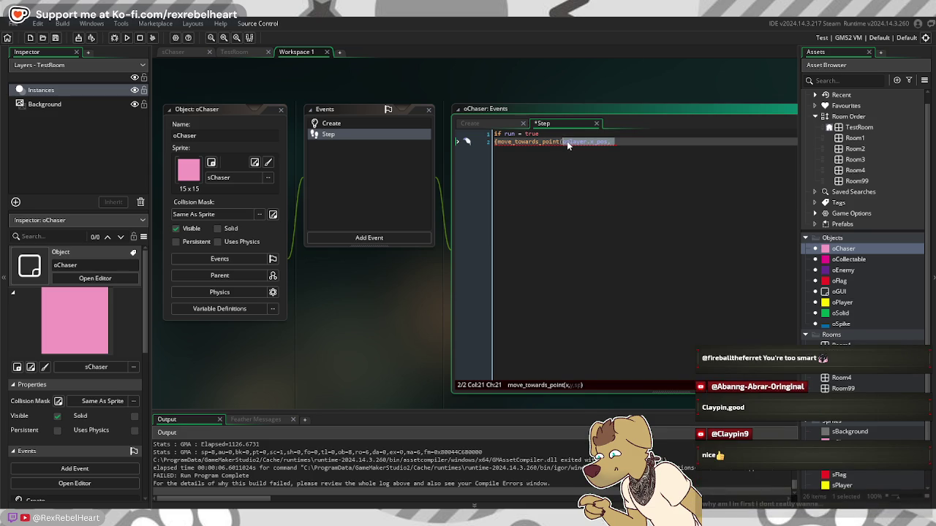
key("BackSpace")
key("BackSpace")
key("BackSpace")
key("BackSpace")
key("BackSpace")
key("BackSpace")
type("ob")
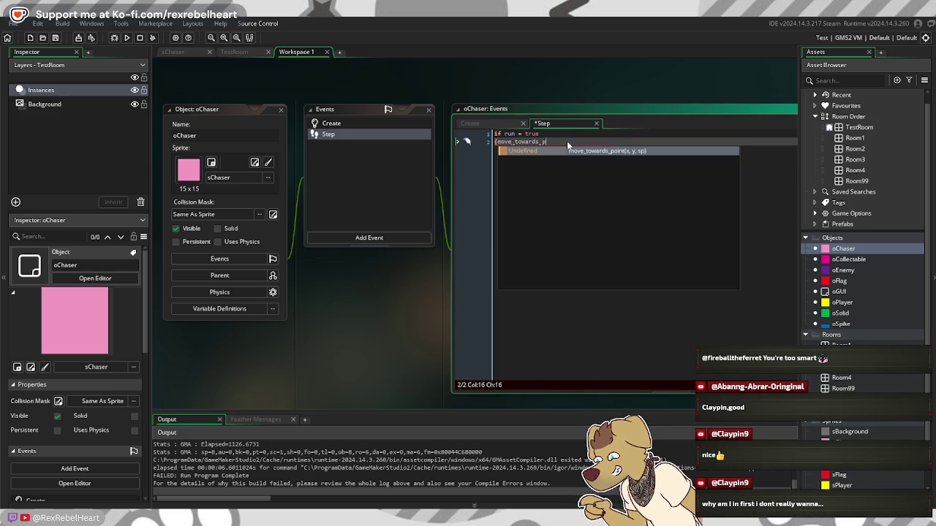
type("ct")
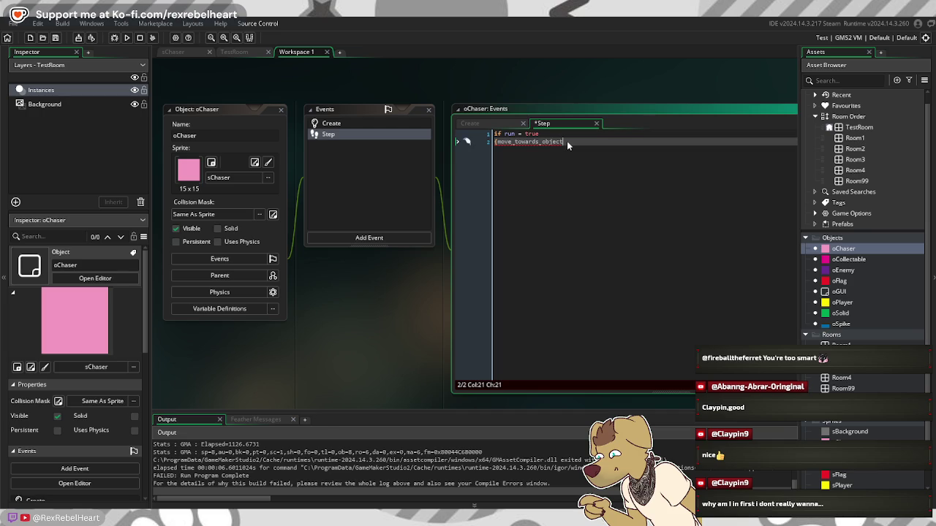
type(")")
key("BackSpace")
key("BackSpace")
key("BackSpace")
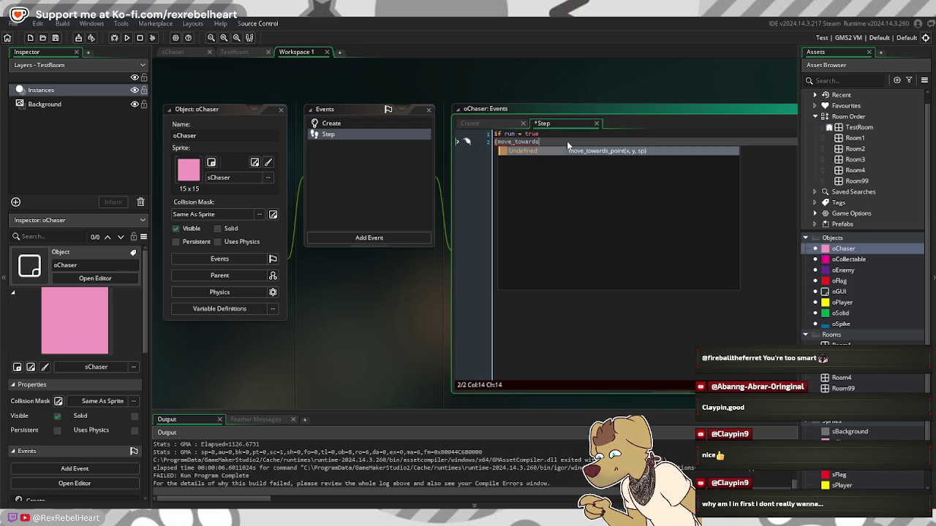
type("_point")
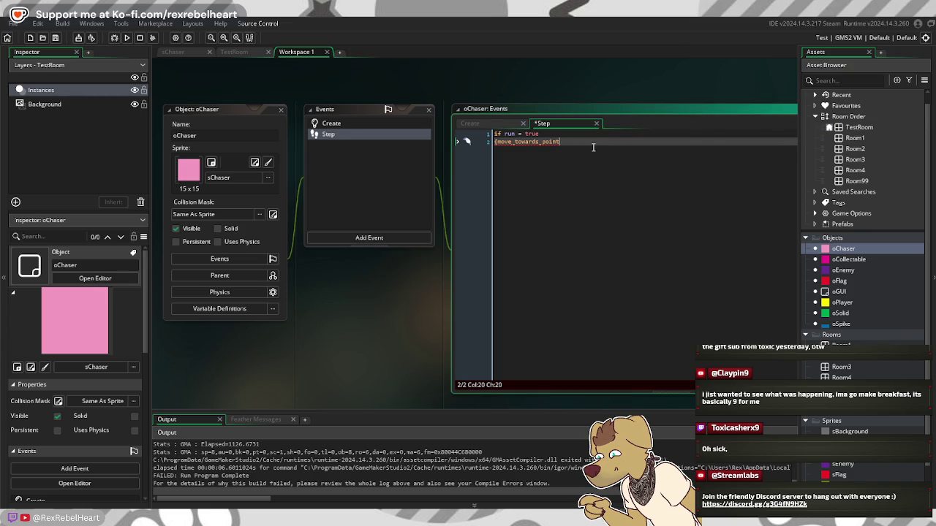
Step: Enter the arguments oPlayer.x,oPlayer,5 and close the bracket
type("(ob")
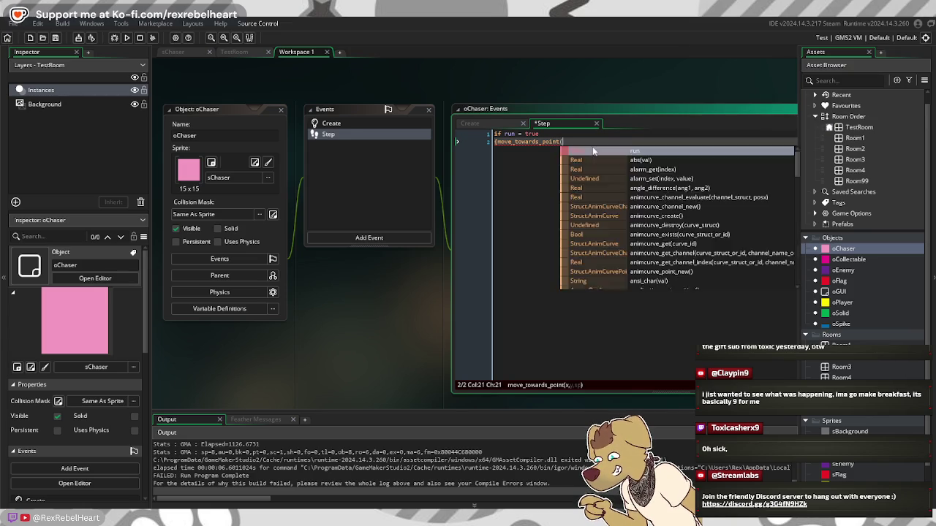
key("BackSpace")
type("Player,")
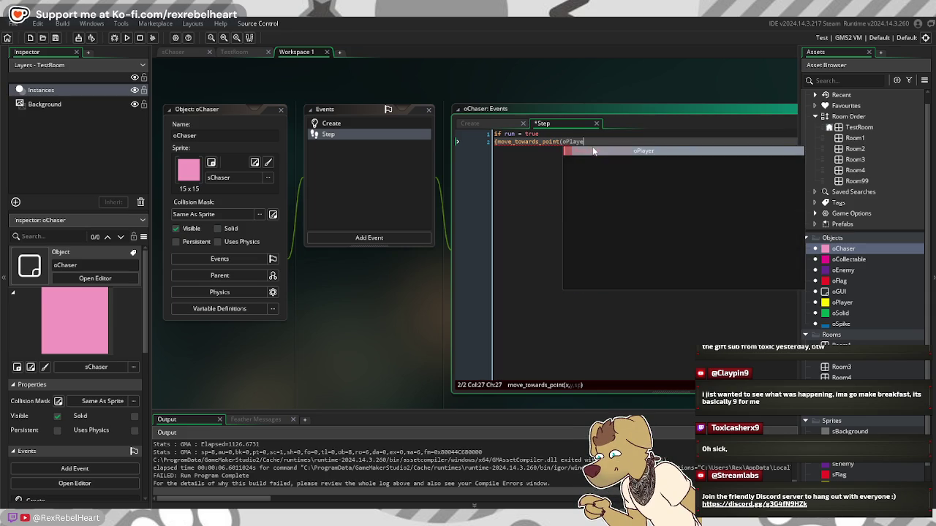
key("BackSpace")
type(".x,")
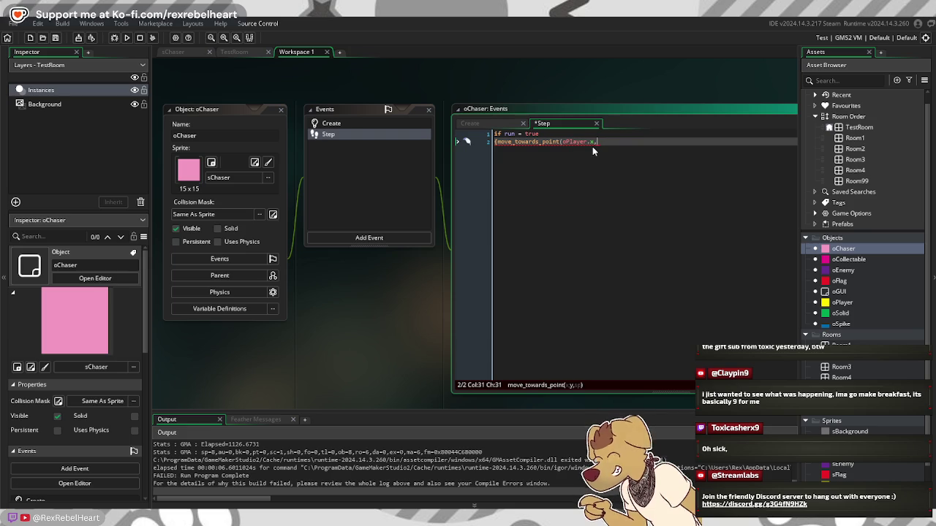
type("o")
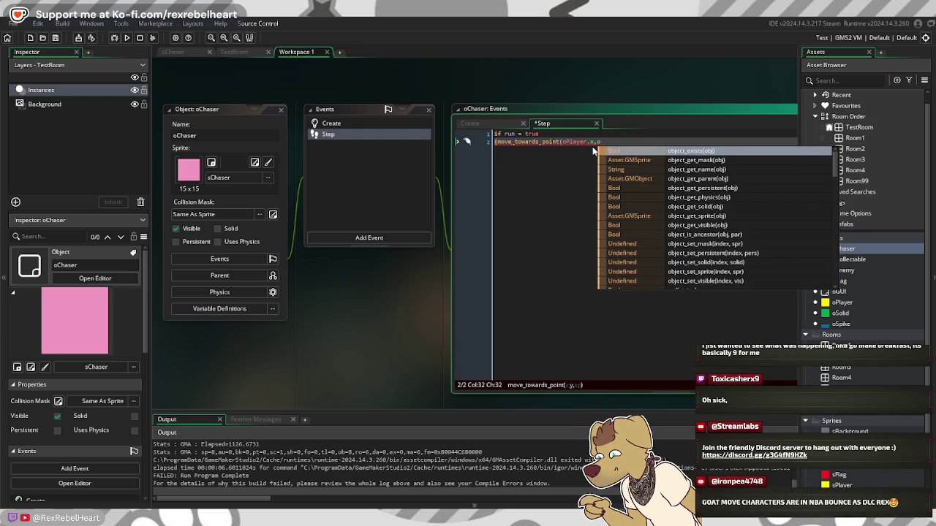
type("Player,")
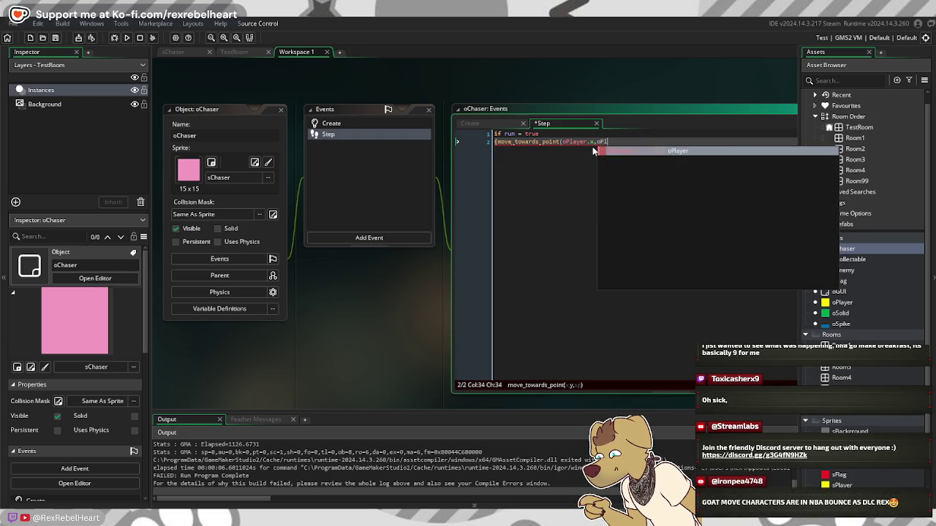
type("5)")
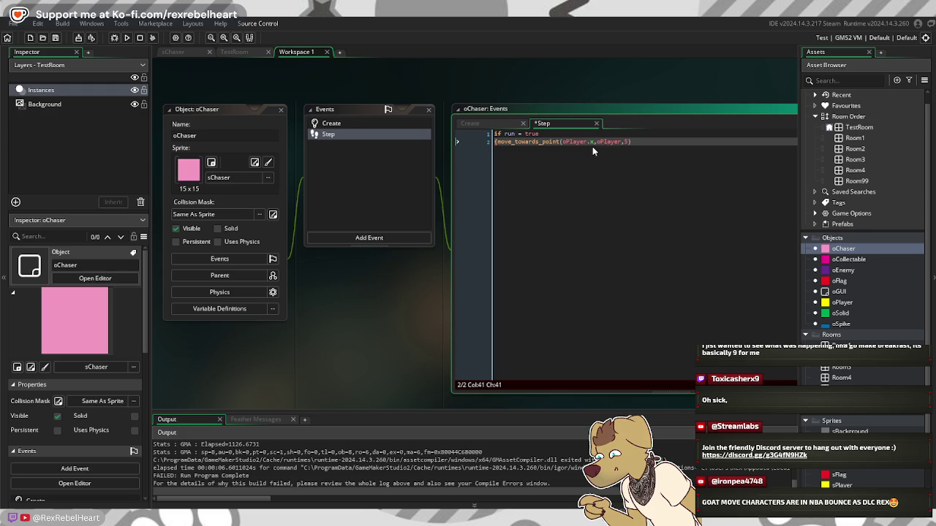
left_click(541, 141)
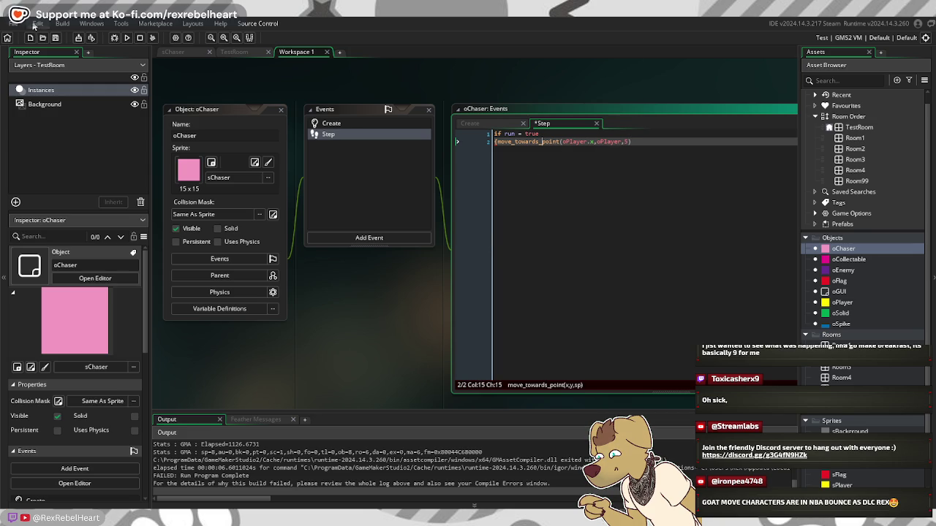
Step: Run the game, then revisit line 2 and check the move_towards_point argument hint
left_click(126, 38)
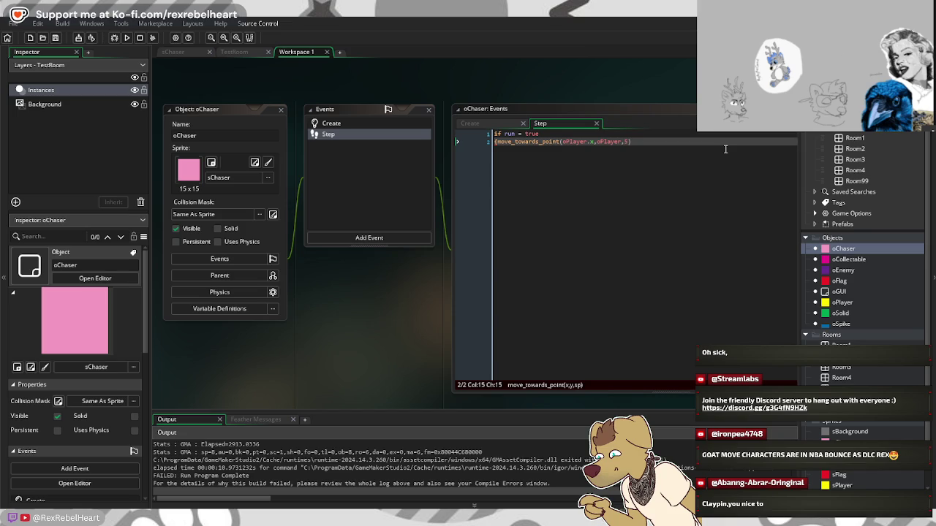
left_click(667, 144)
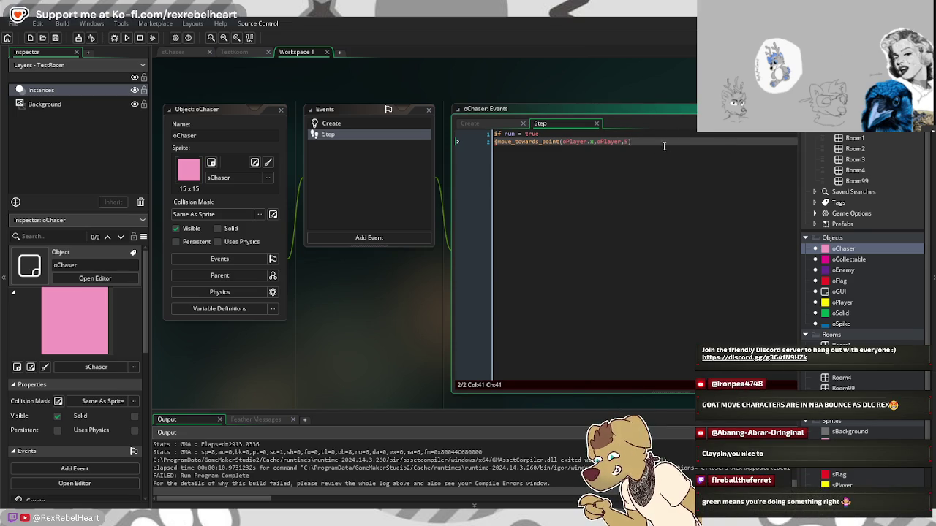
left_click(617, 144)
key("BackSpace")
key("BackSpace")
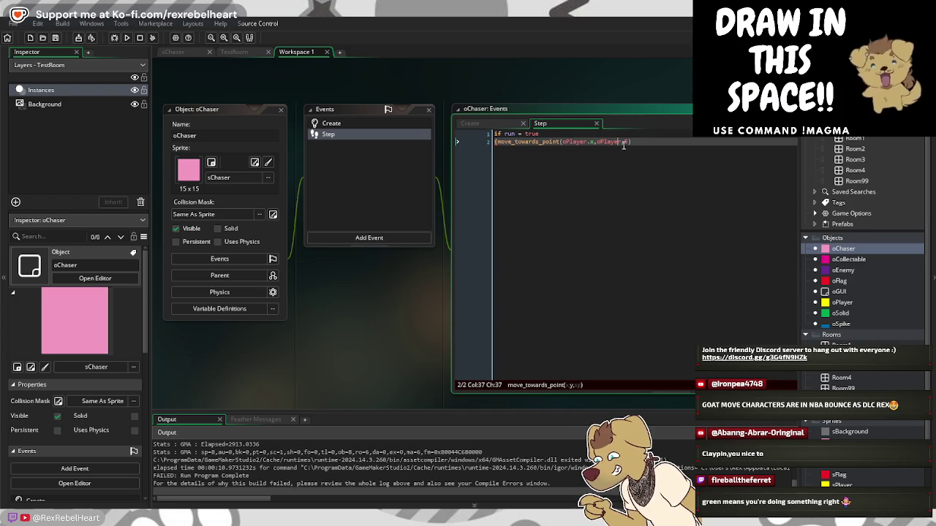
key("End")
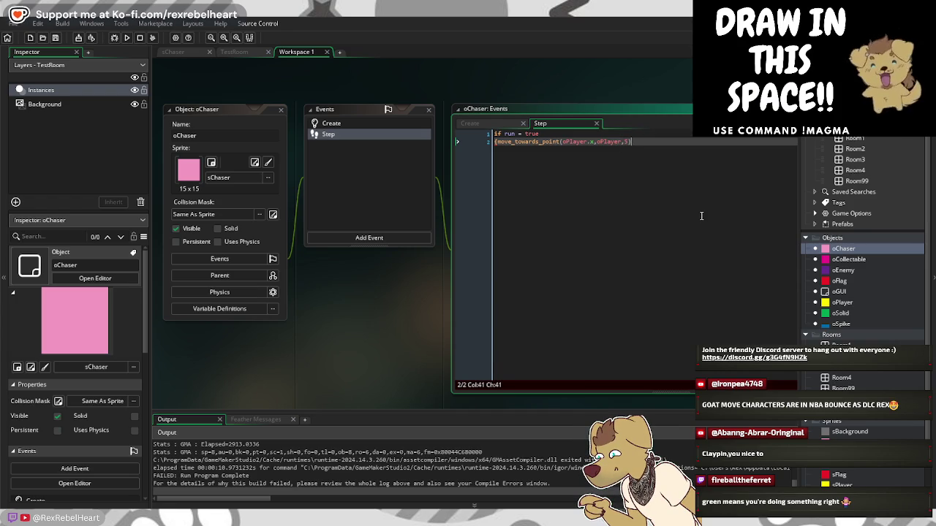
left_click(533, 142)
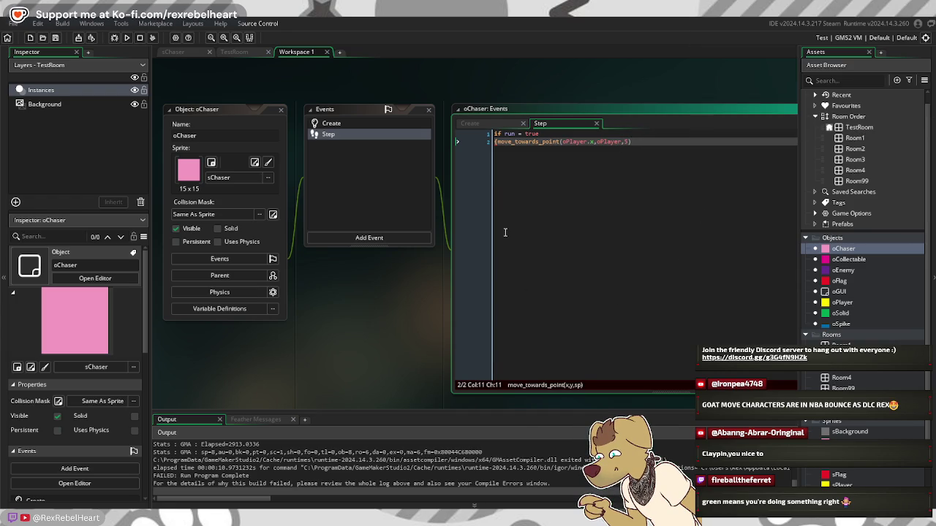
left_click(525, 149)
scroll(429, 444, "down", 1)
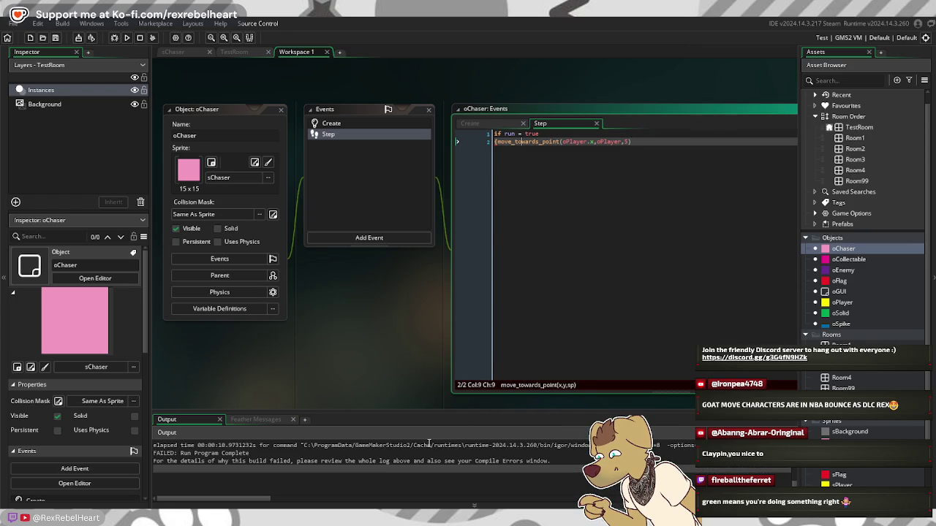
scroll(315, 455, "up", 1)
Step: Jump to the GM1100 error, make the second argument oPlayer.y, and rerun the game
left_click(248, 419)
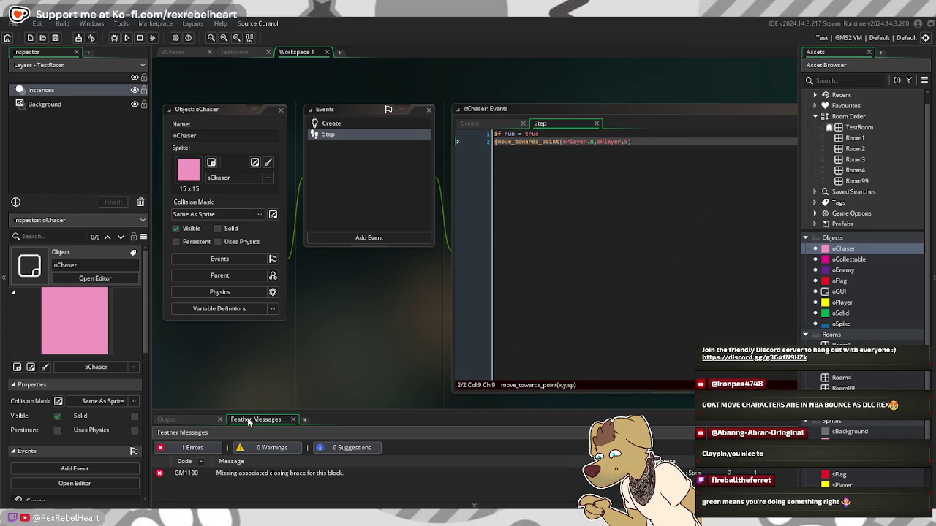
double_click(240, 473)
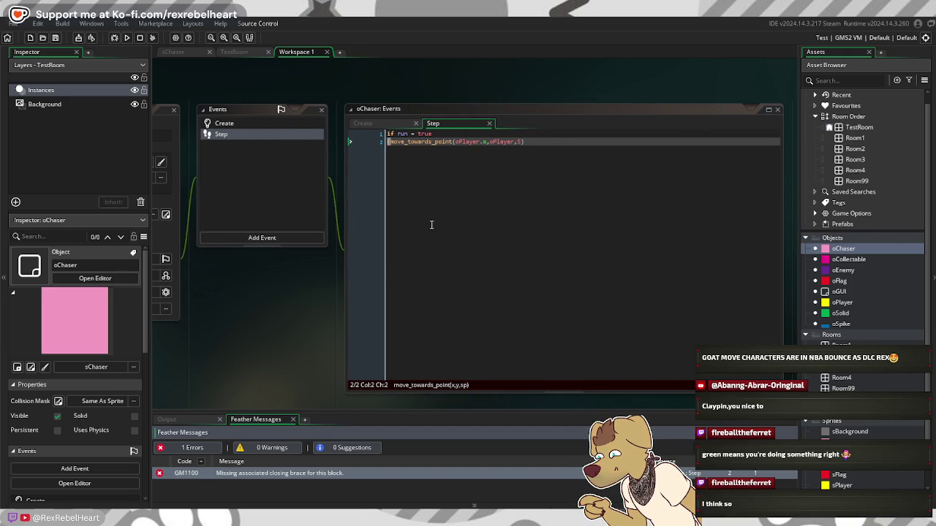
left_click(515, 142)
type(",")
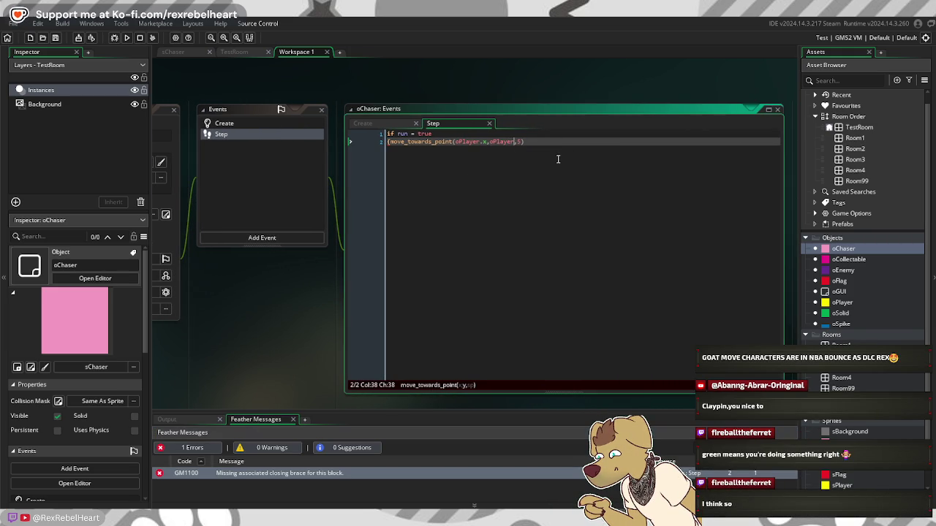
type(".y")
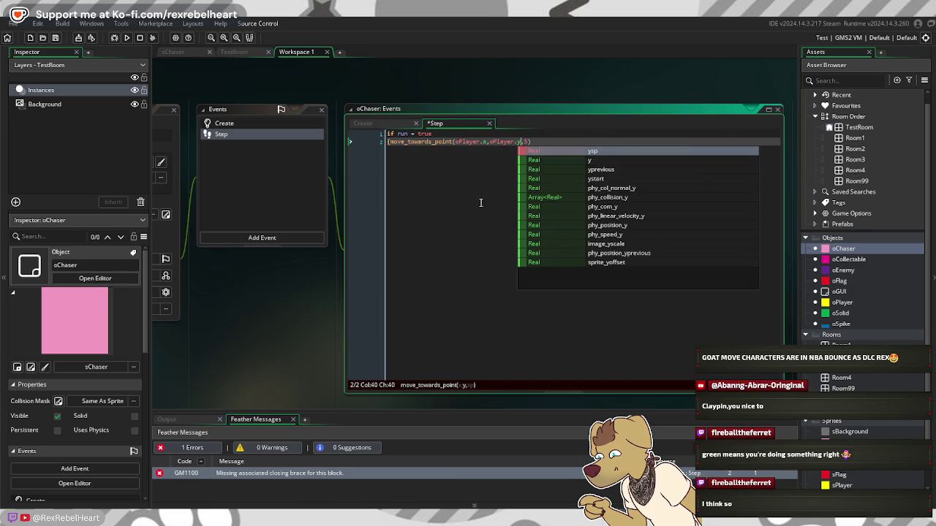
left_click(480, 202)
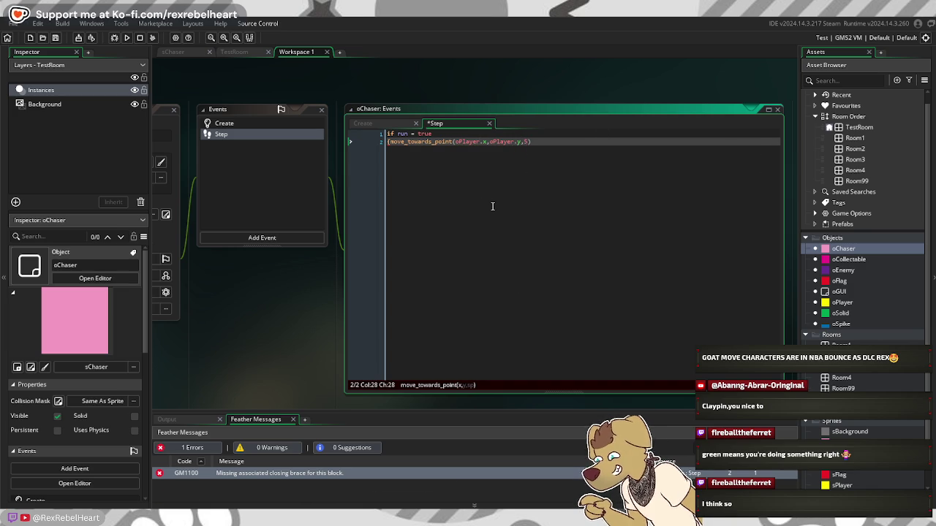
left_click(127, 39)
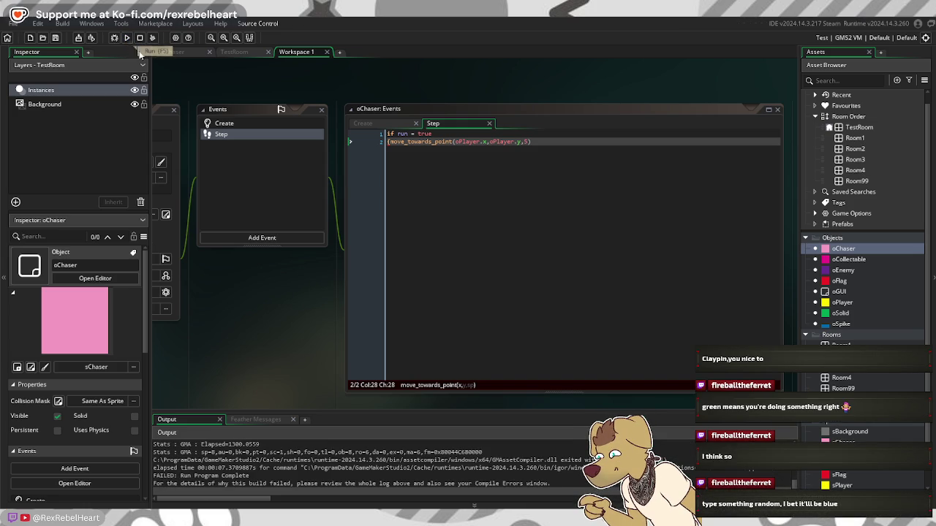
Step: Jump to the brace error again, add the closing bracket to line 2, and run
left_click(251, 419)
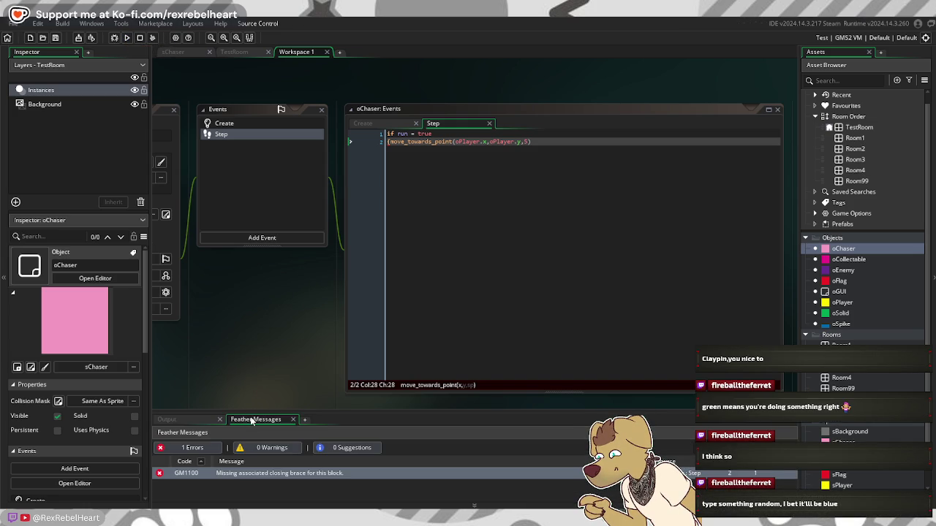
double_click(297, 479)
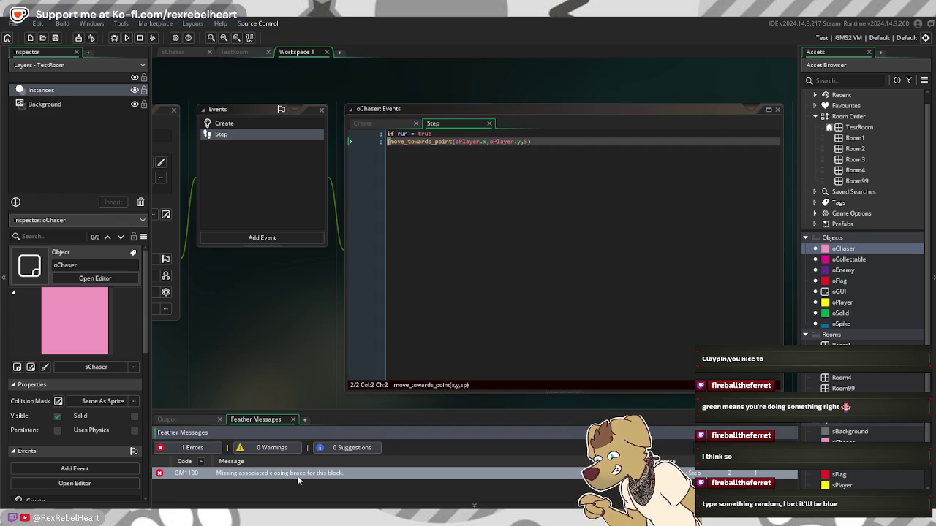
left_click(545, 150)
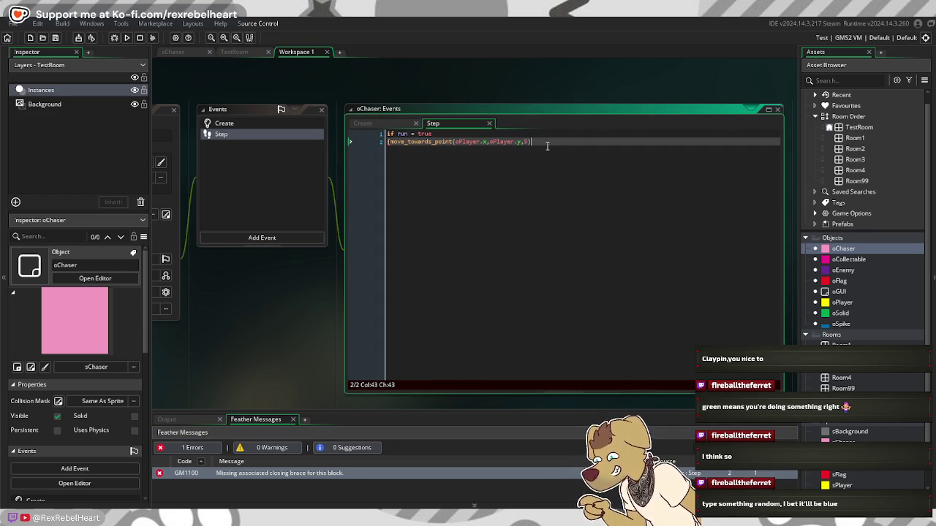
type(")")
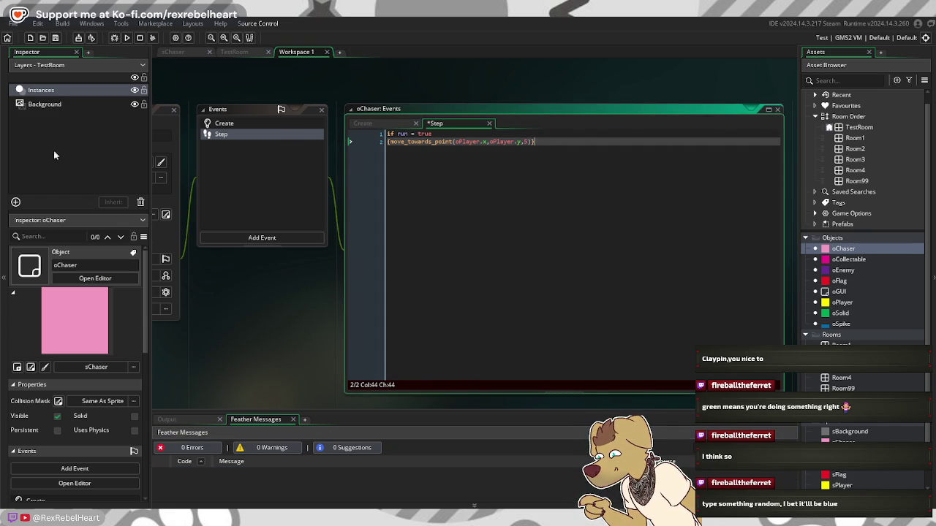
left_click(126, 38)
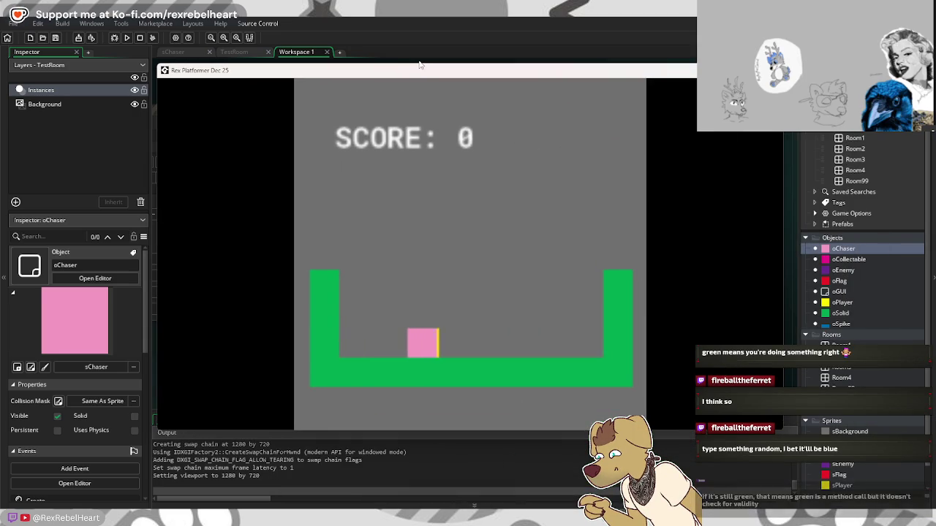
Step: Walk the player left and right and jump over the chaser to confirm it follows, then quit
key("Right")
key("Left")
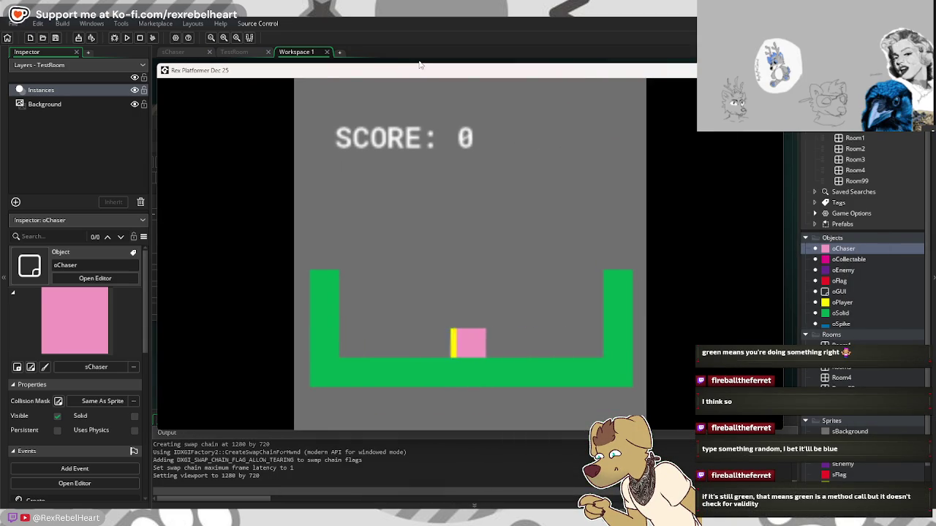
key("Left")
key("Right")
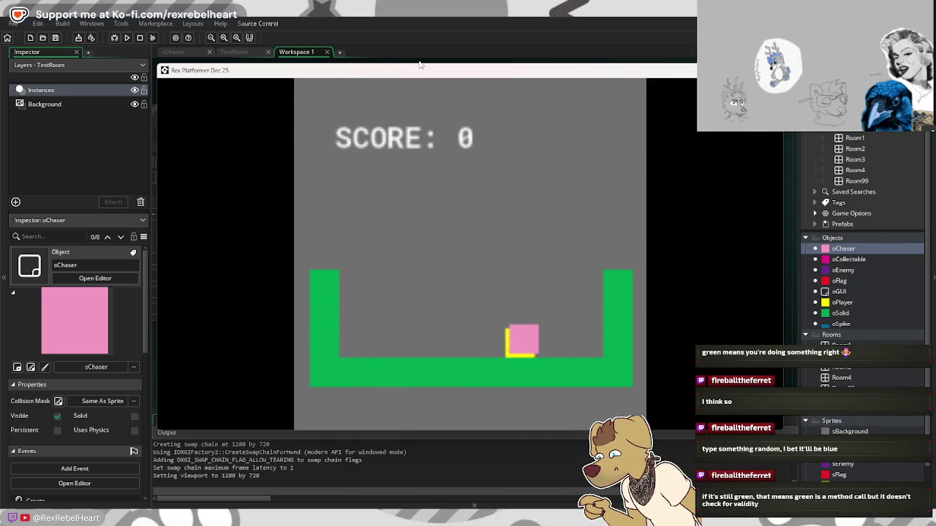
key("Left")
key("Up")
key("Right")
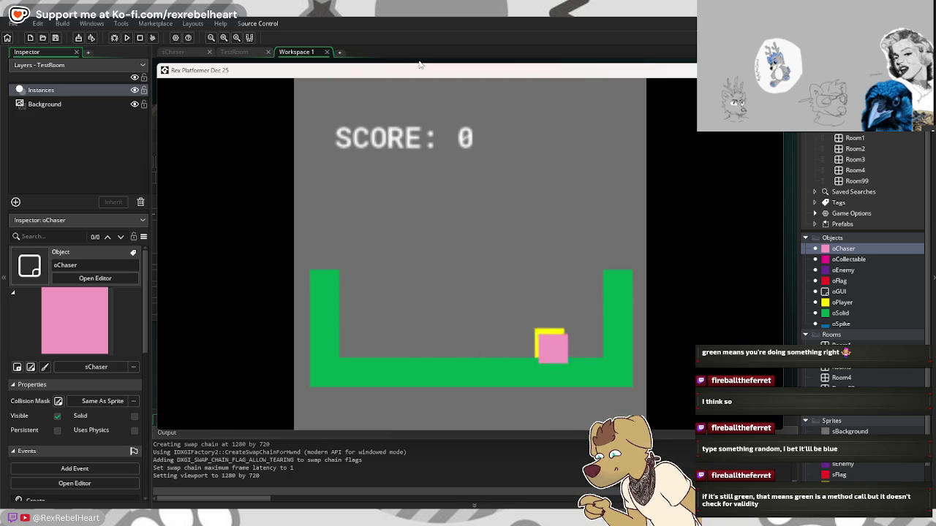
key("Left")
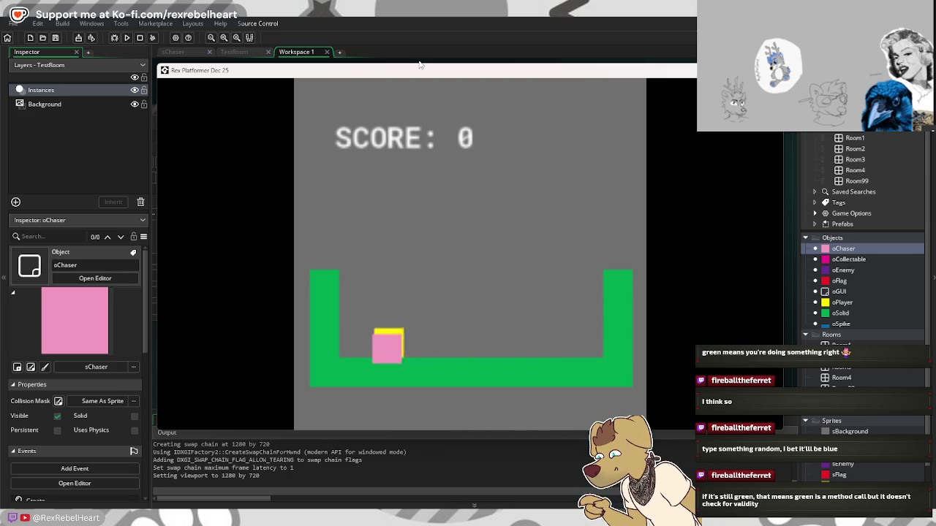
key("Right")
key("Left")
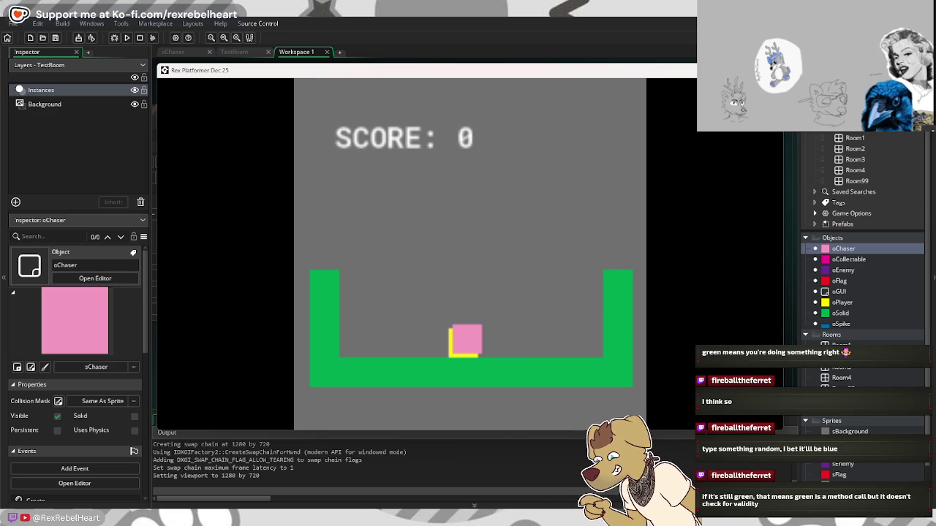
key("Escape")
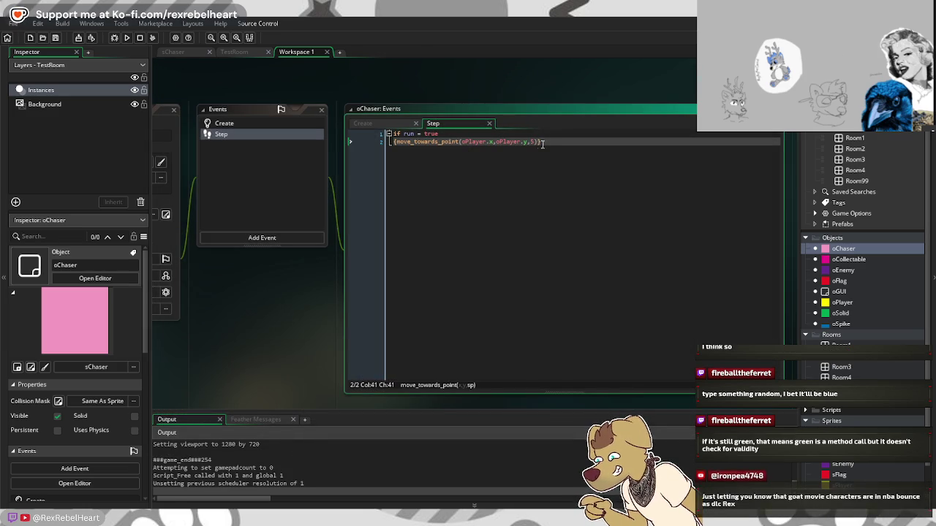
Step: Lower the chaser's move_towards_point speed to 0.05 and run the rebuilt game
type("0.0")
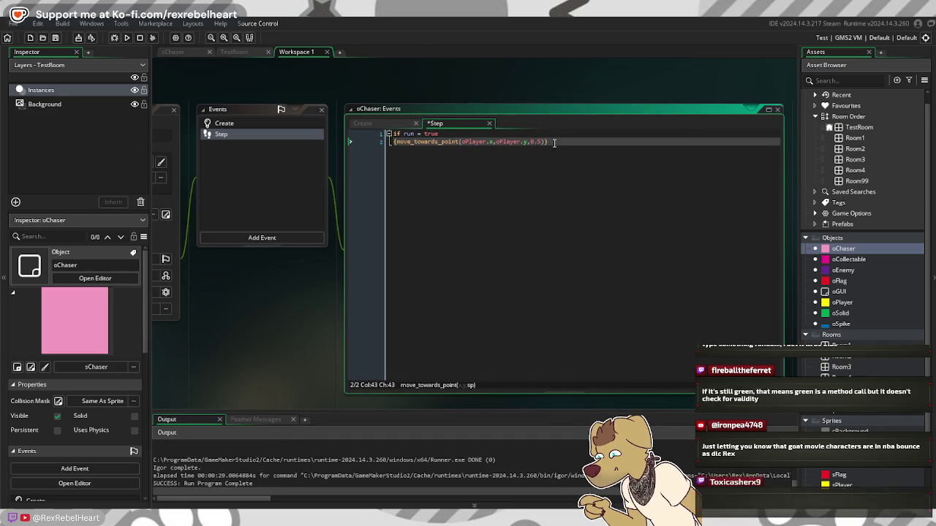
type("5")
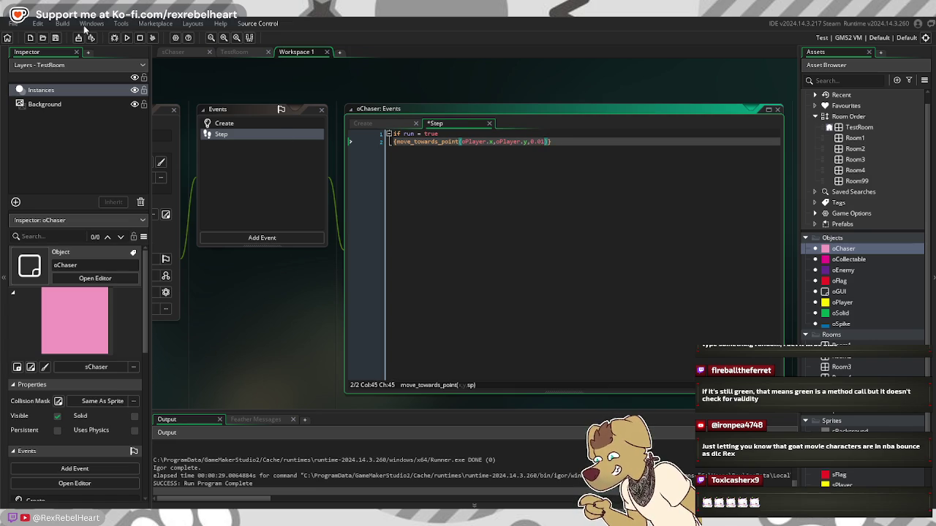
left_click(126, 38)
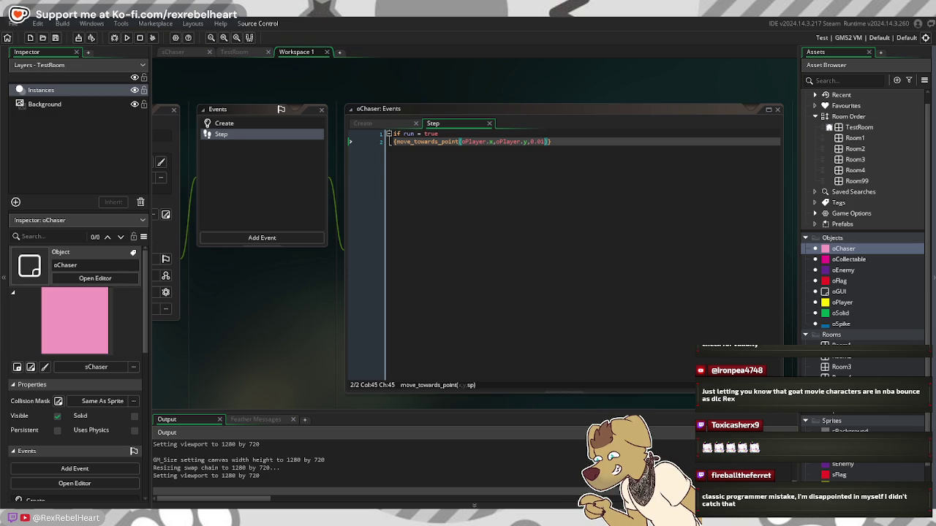
mouse_move(675, 194)
left_mouse_down()
mouse_move(496, 111)
mouse_move(370, 125)
left_mouse_up()
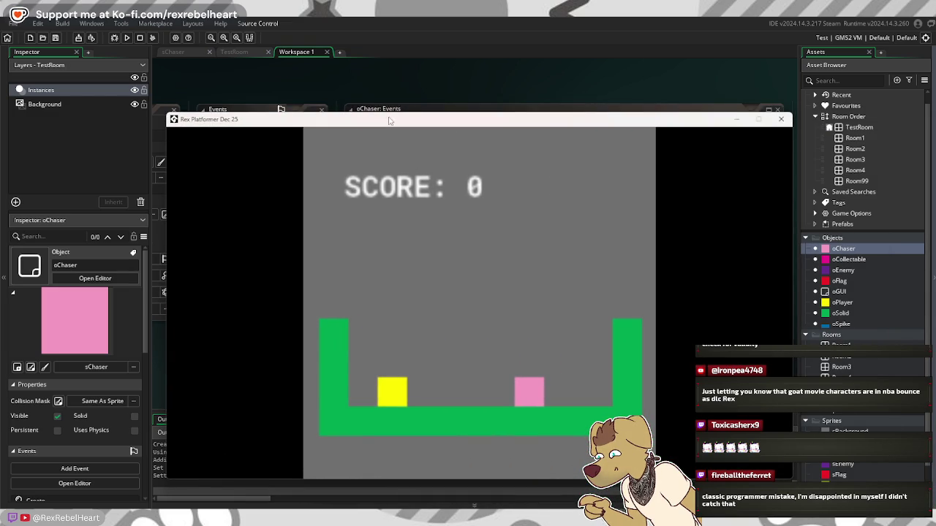
Step: Move the player onto and over the slowly creeping chaser
key("Right")
key("Left")
key("Right")
key("Up")
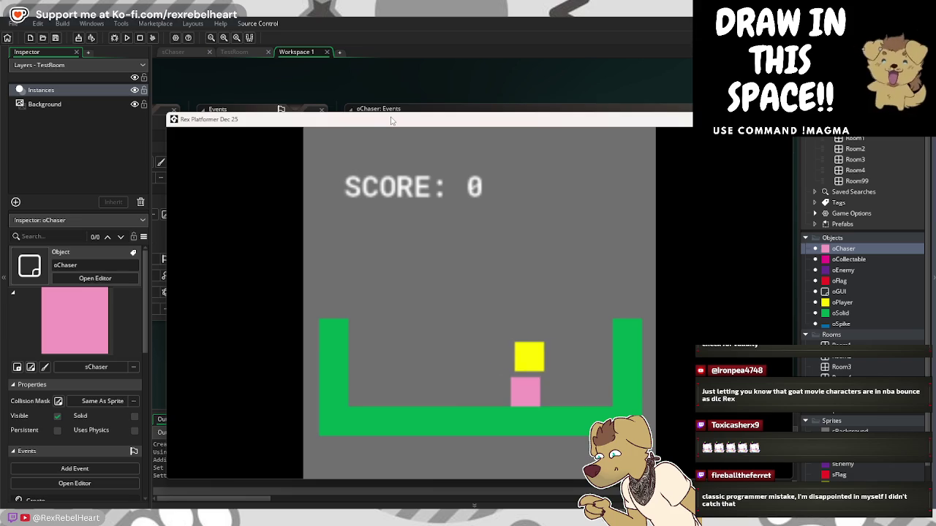
key("Right")
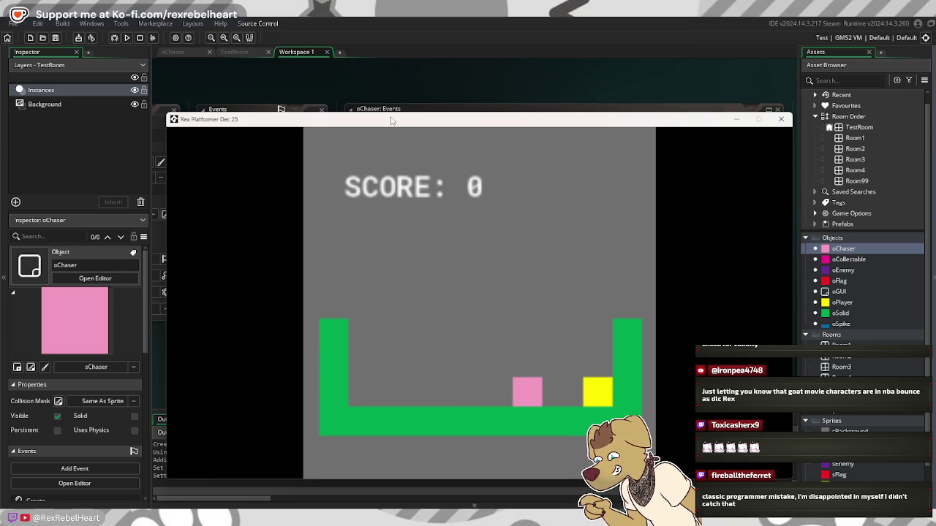
key("Left")
key("Up")
key("Up")
key("Right")
key("Up")
key("Left")
key("Up")
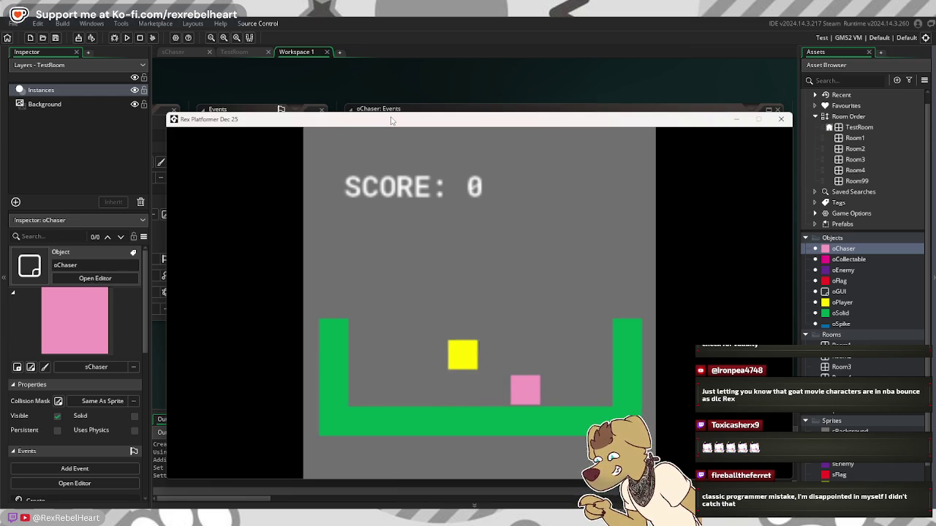
Step: Hop the player back and forth beside the chaser, then close the game
key("Up")
key("Right")
key("Left")
key("Up")
key("Right")
key("Left")
key("Right")
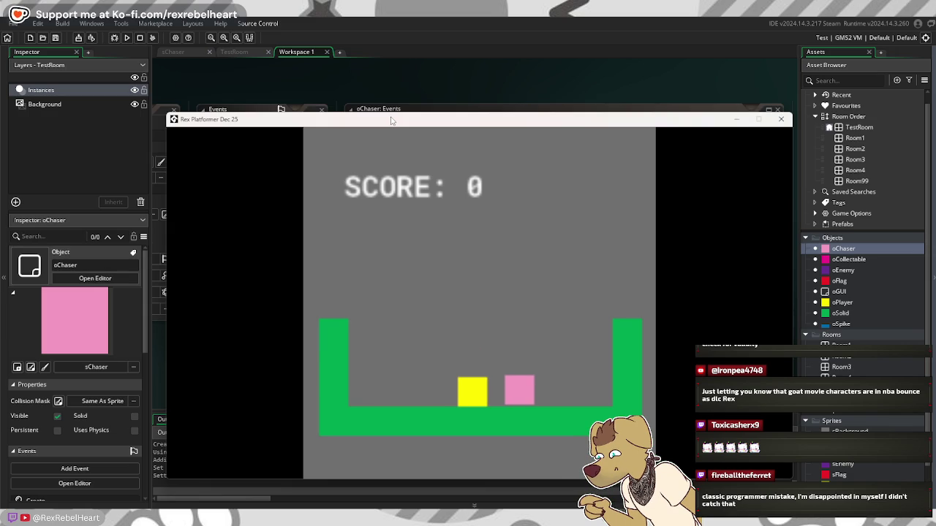
key("Left")
key("Left")
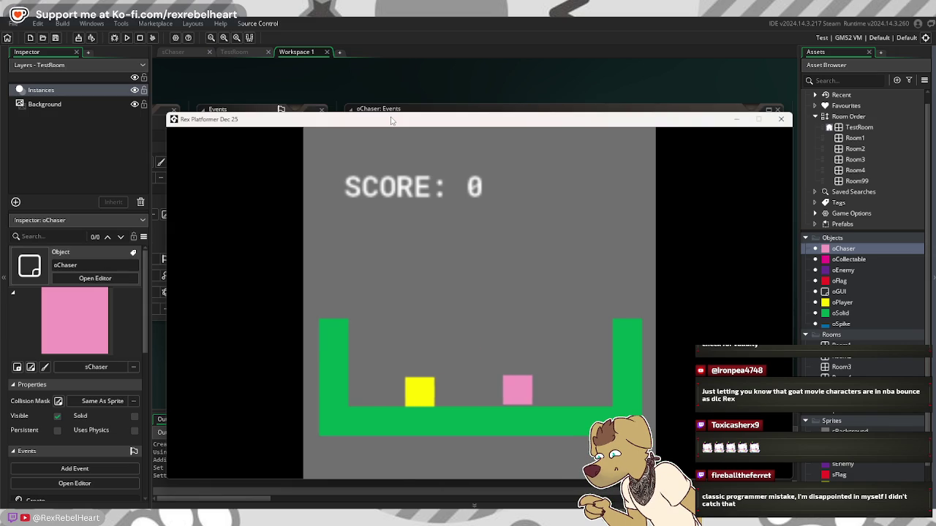
key("Right")
key("Up")
key("Left")
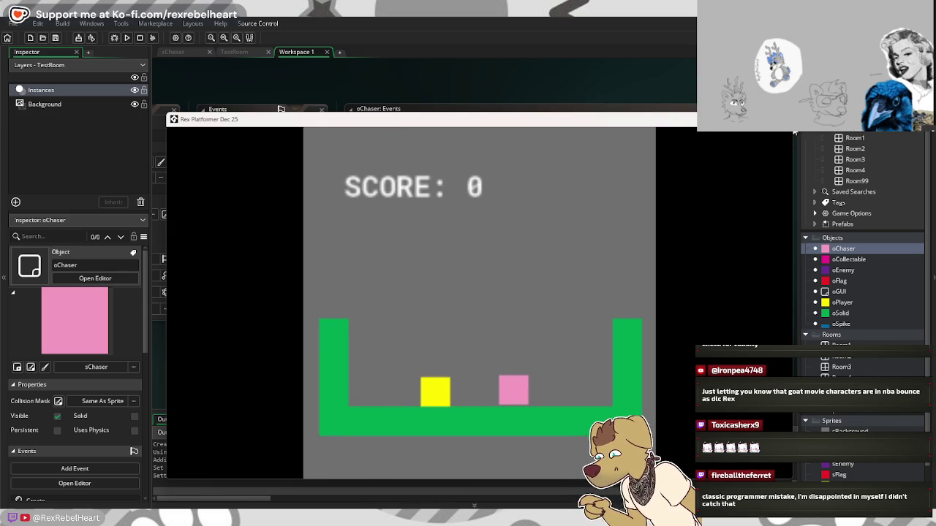
key("Escape")
left_click(544, 142)
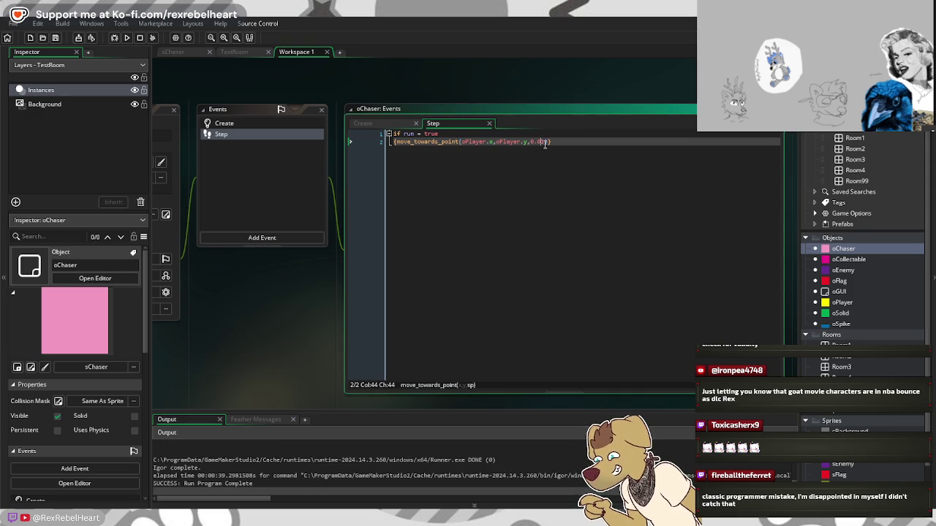
Step: Raise the chaser's speed to 0.1 and run the game again
key("End")
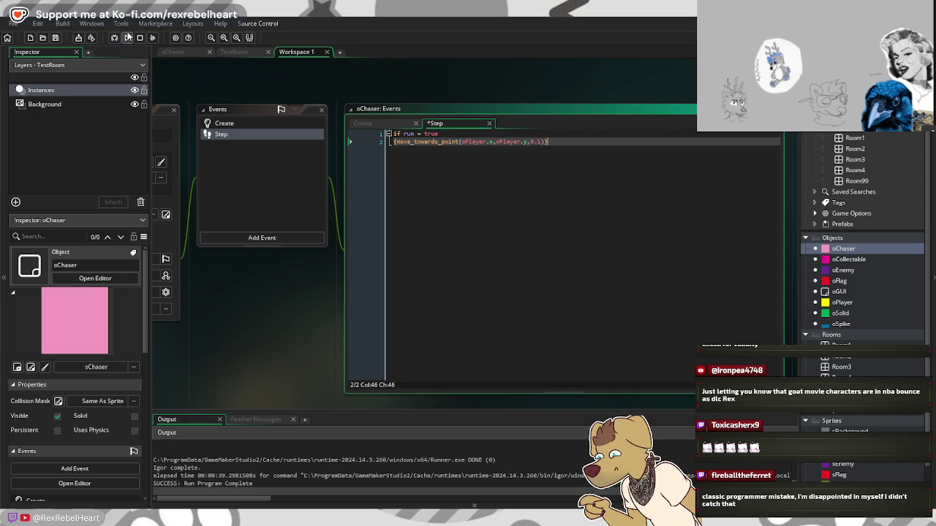
left_click(128, 37)
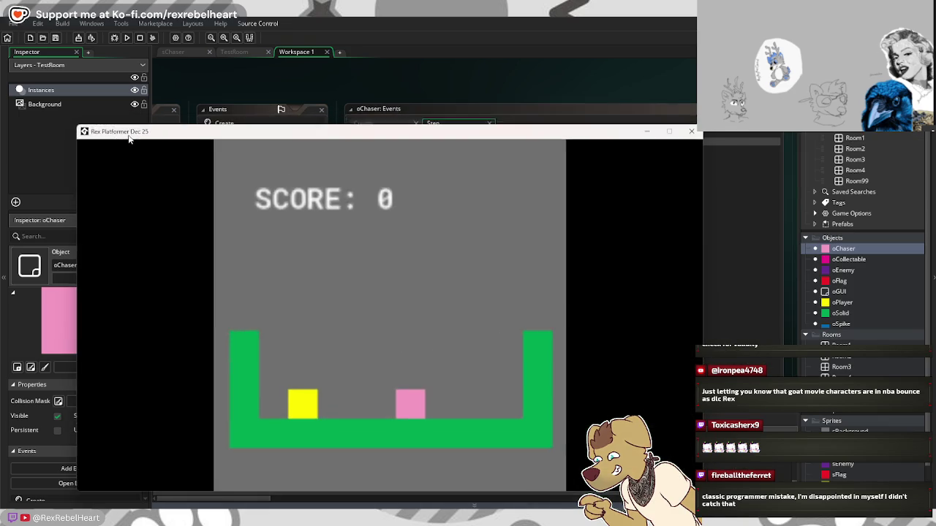
Step: Run the player to the right wall and hop there as the 0.1-speed chaser approaches
left_click_drag(130, 139, 148, 93)
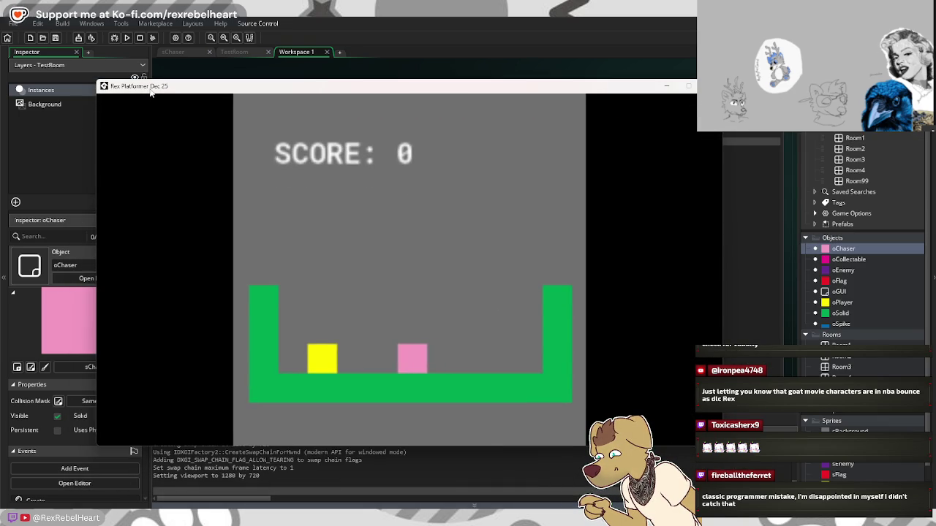
key("Right")
key("Left")
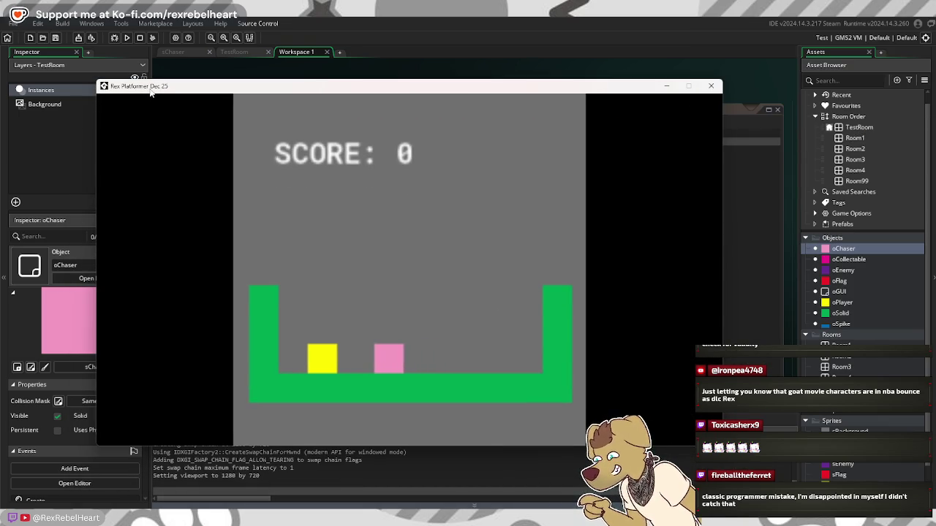
key("Right")
key("space")
key("Right")
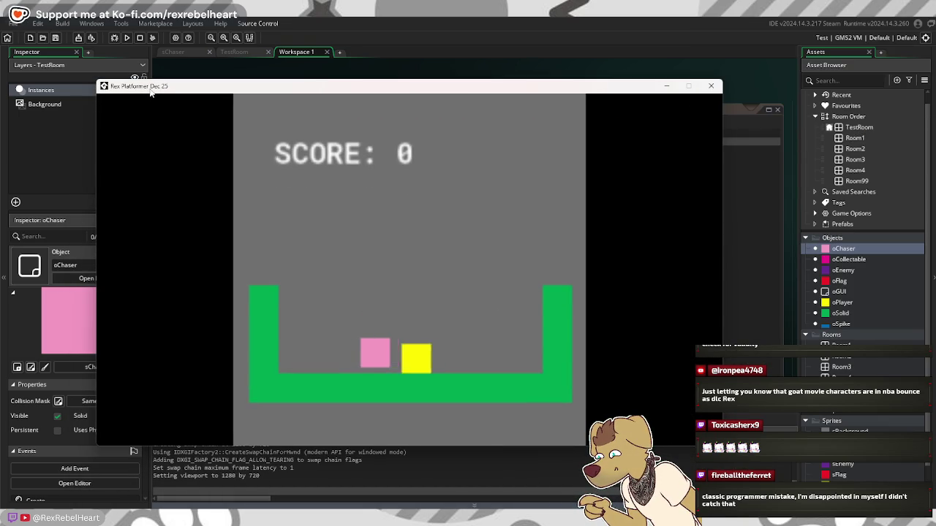
key("space")
key("space")
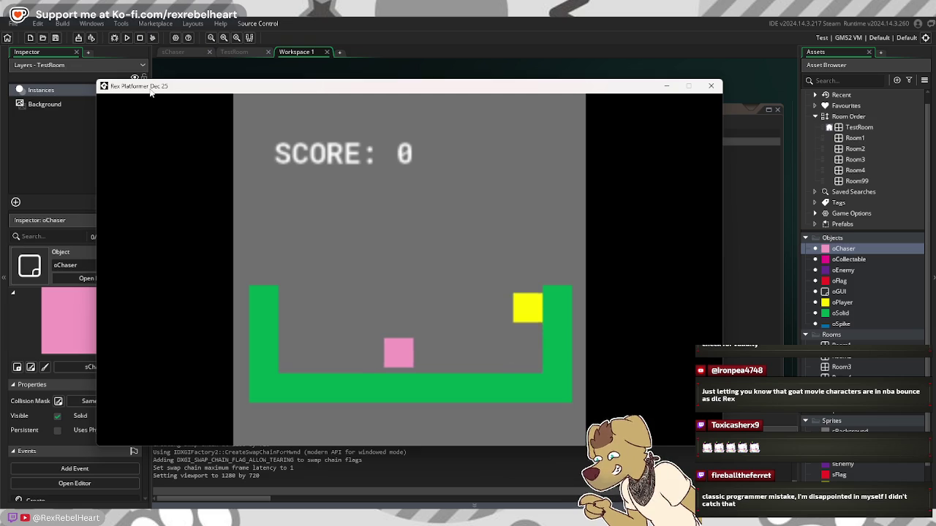
key("Left")
key("space")
key("Right")
key("space")
key("Left")
key("Right")
key("space")
key("space")
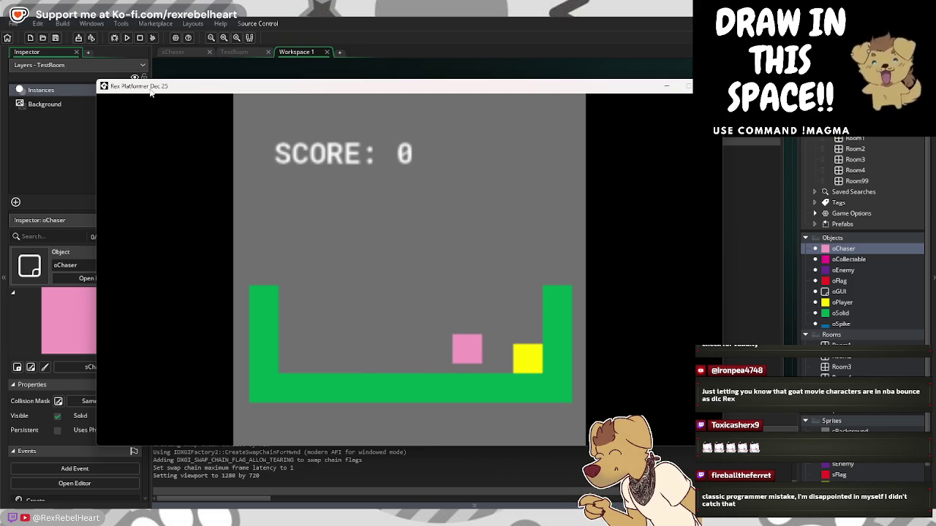
Step: Jump the player onto the chaser and walk off it, then close the game
key("space")
key("Left")
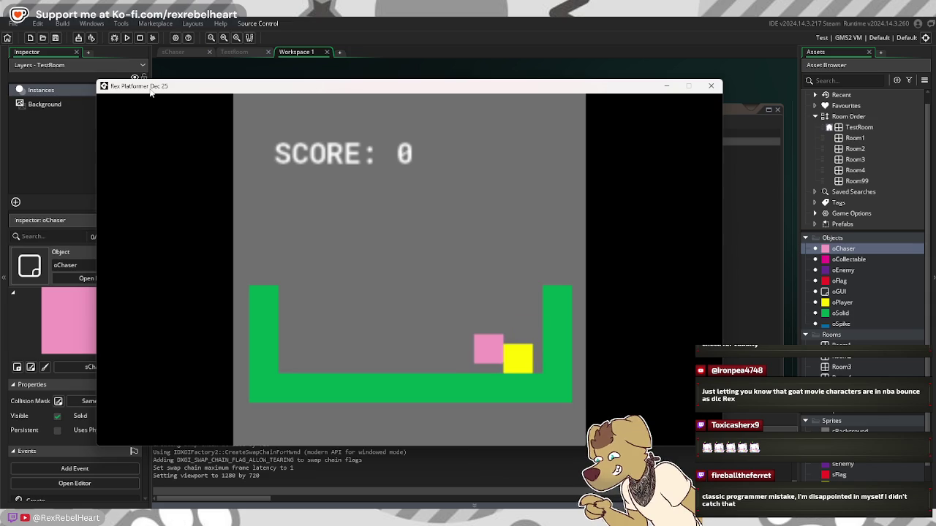
key("Right")
key("Left")
key("Right")
key("space")
key("Left")
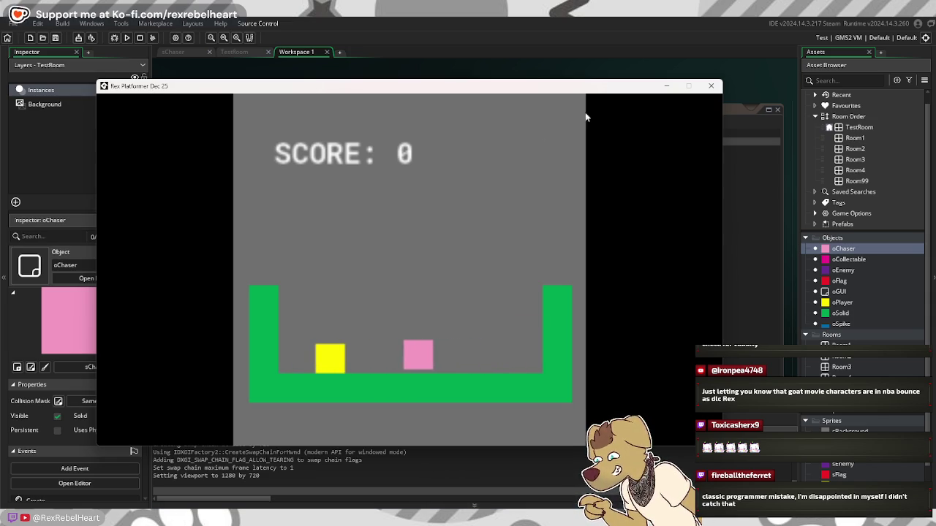
left_click(710, 85)
left_click(541, 141)
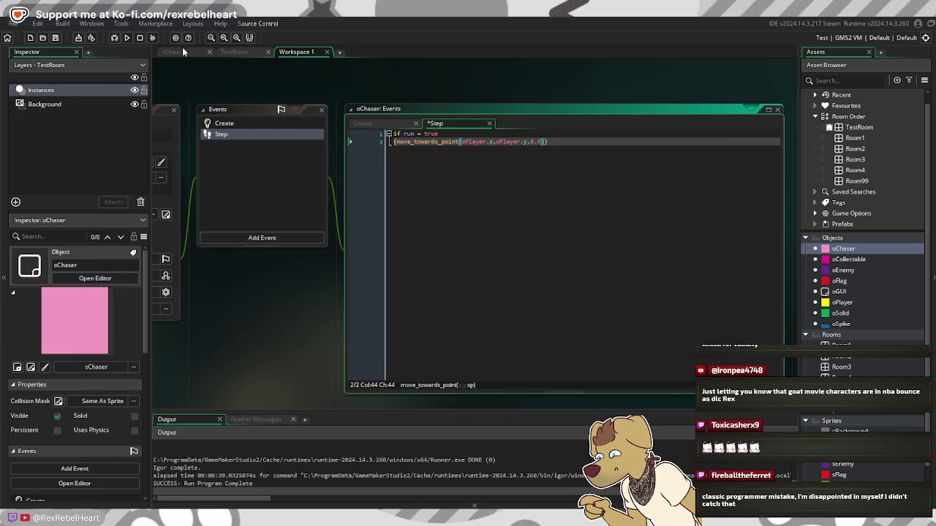
Step: Run the game again and start a new line below the Step code
left_click(128, 37)
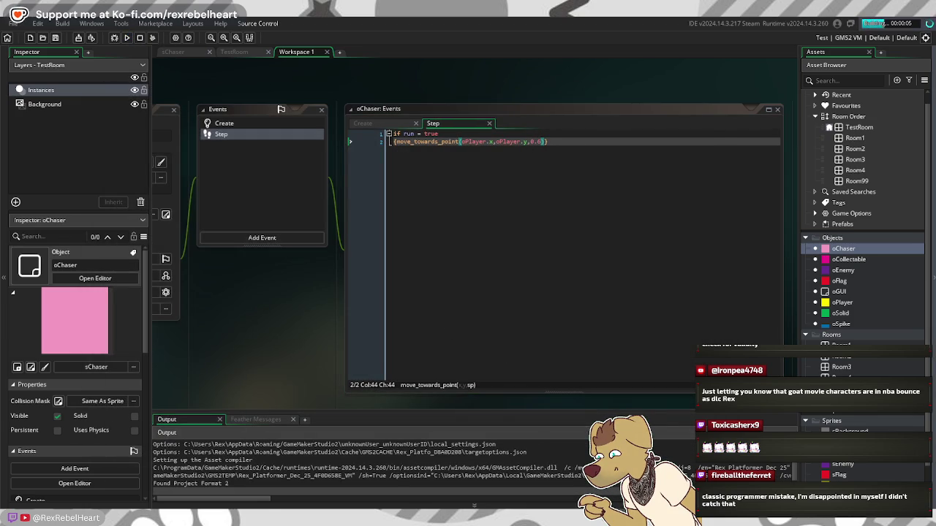
left_click(562, 141)
key("Return")
key("Return")
Step: Write the condition if run = true & chase = false & distance_to_object()
type("if run = true & chase = fales")
key("BackSpace")
key("BackSpace")
key("BackSpace")
type("lse & ")
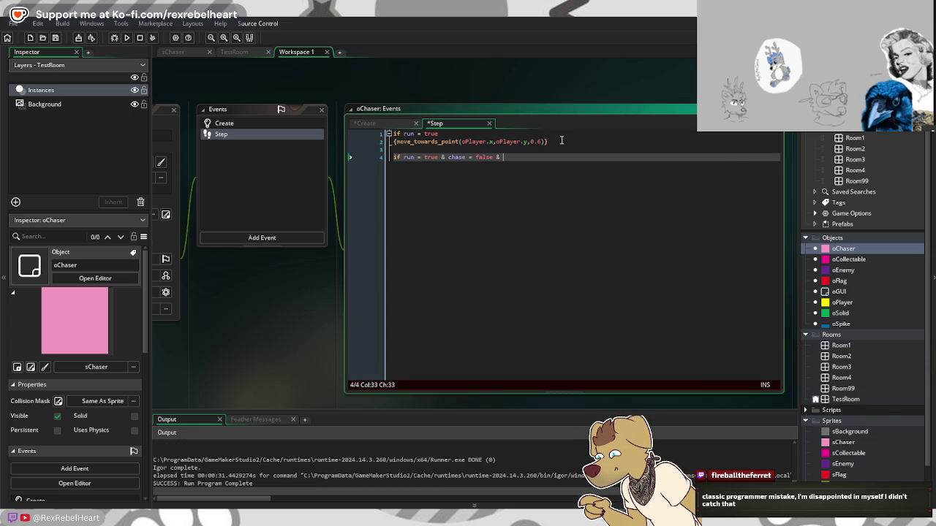
type("distance")
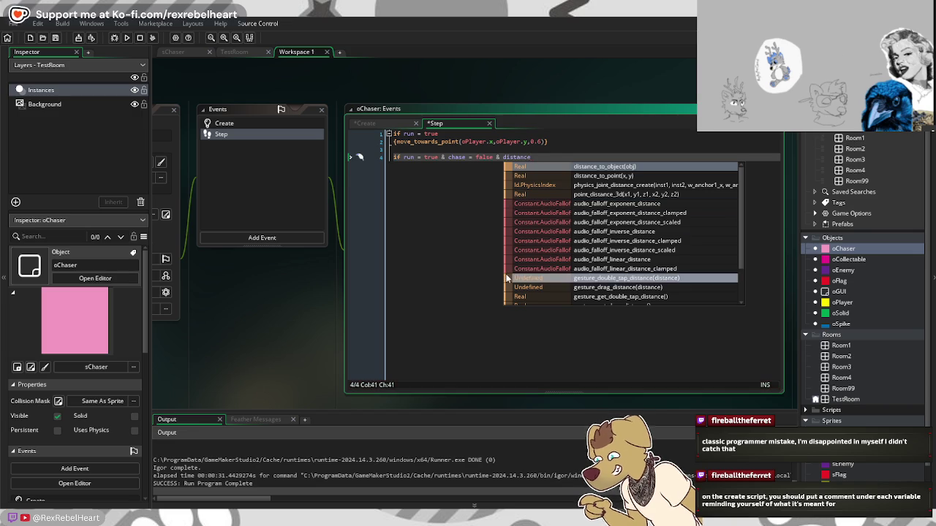
left_click(548, 167)
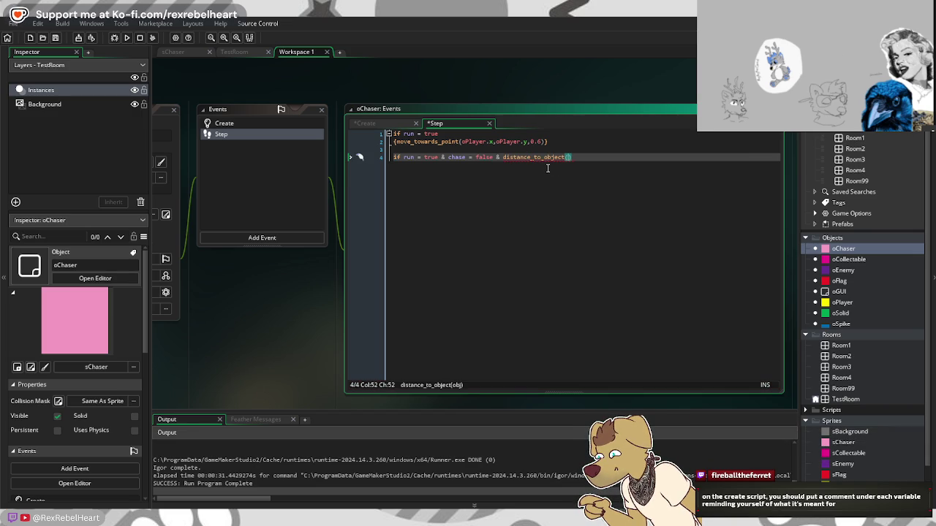
left_click(472, 149)
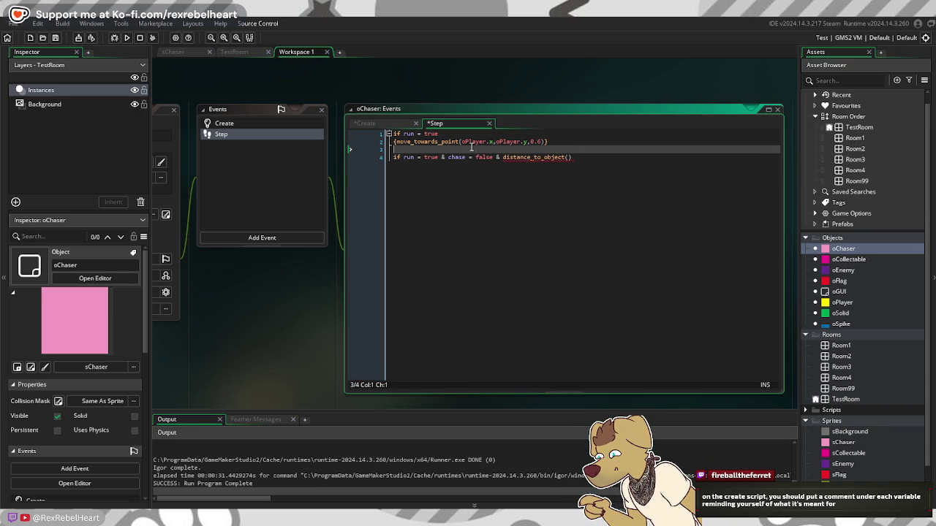
left_click(568, 157)
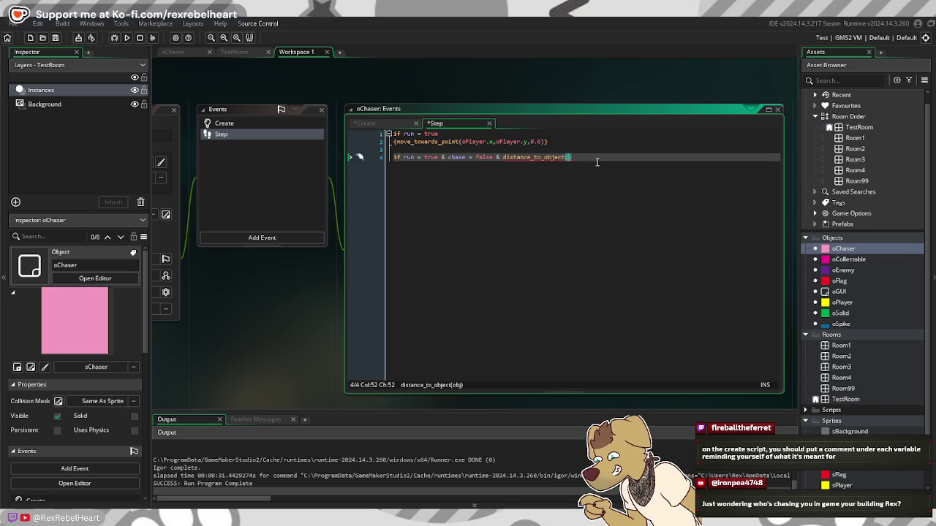
Step: Complete the condition as distance_to_object(oPlayer) <60
type("o")
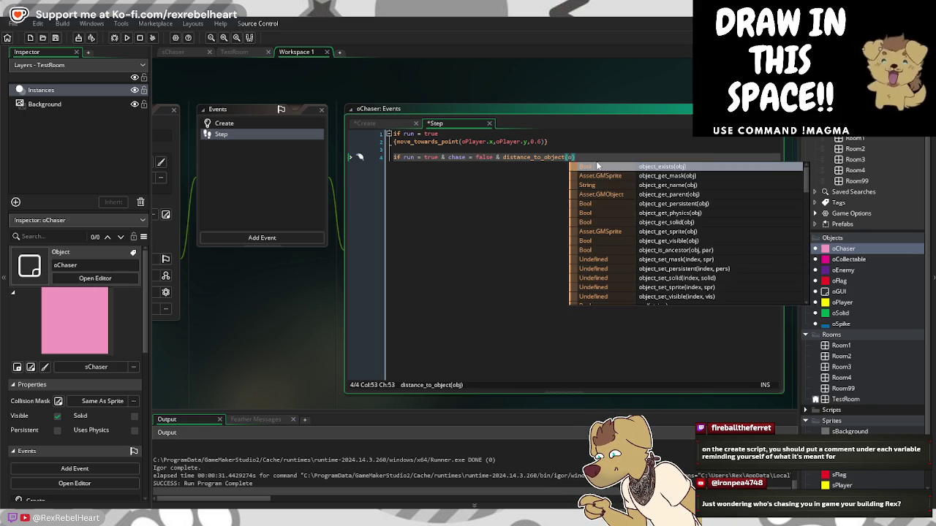
type("Pl")
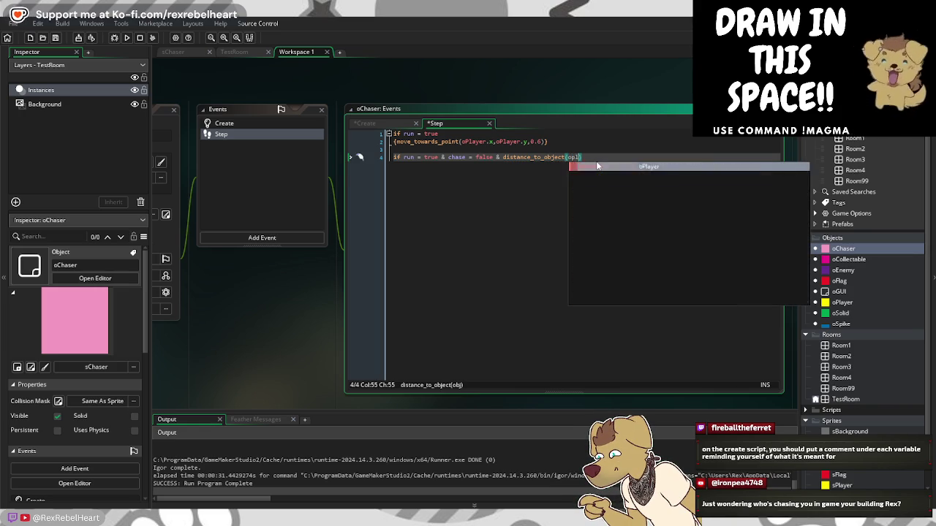
type("a")
key("Return")
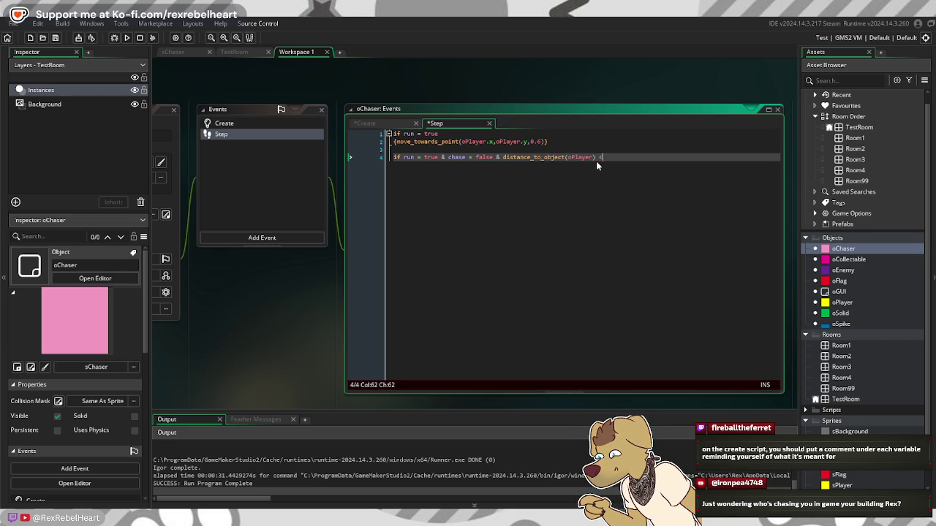
type("60")
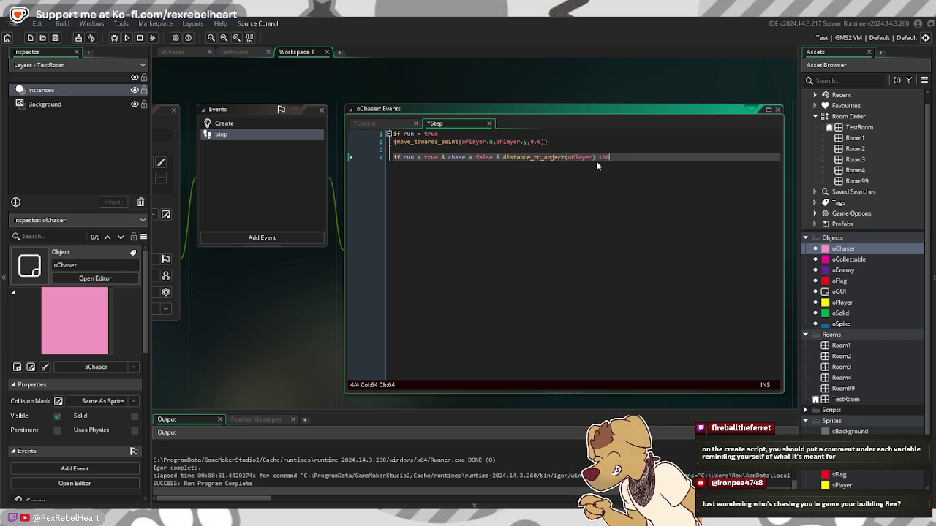
key("Return")
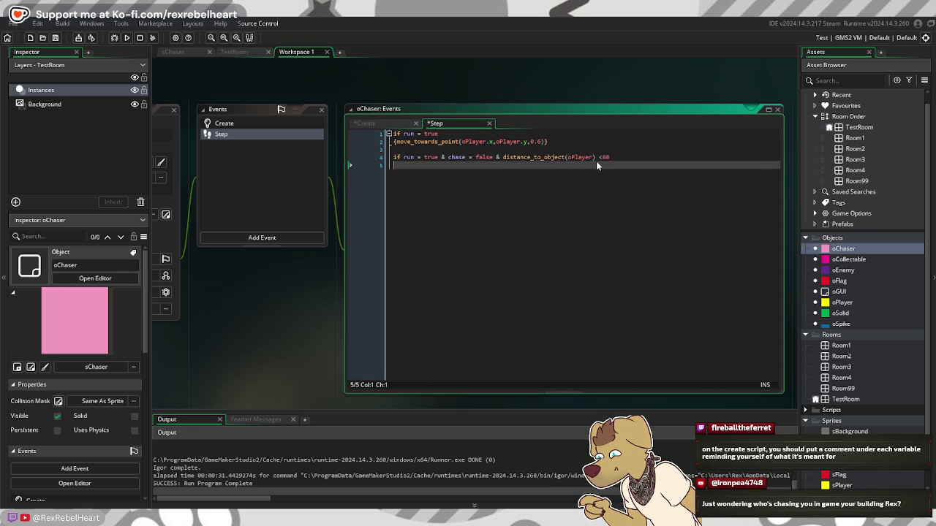
Step: Change the run check on line 4 from true to false, then switch to Notepad
key("Up")
key("ctrl+Right")
key("ctrl+Right")
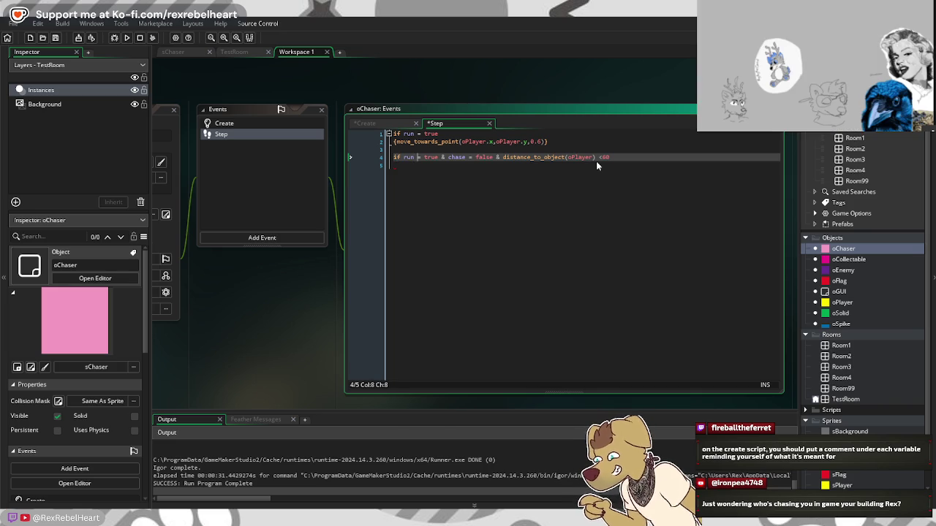
key("Right")
key("Right")
key("Delete")
key("Delete")
key("Delete")
type("t")
key("BackSpace")
type("false")
key("Down")
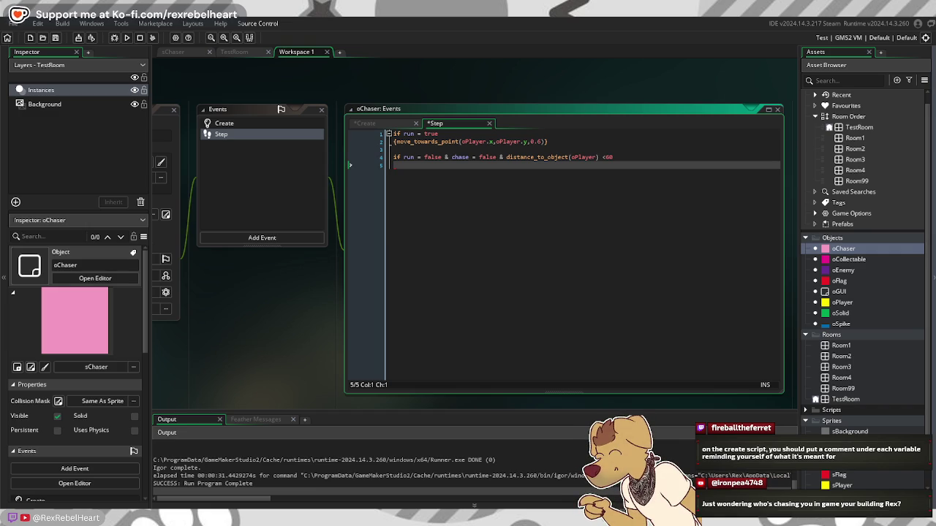
key("alt+Tab")
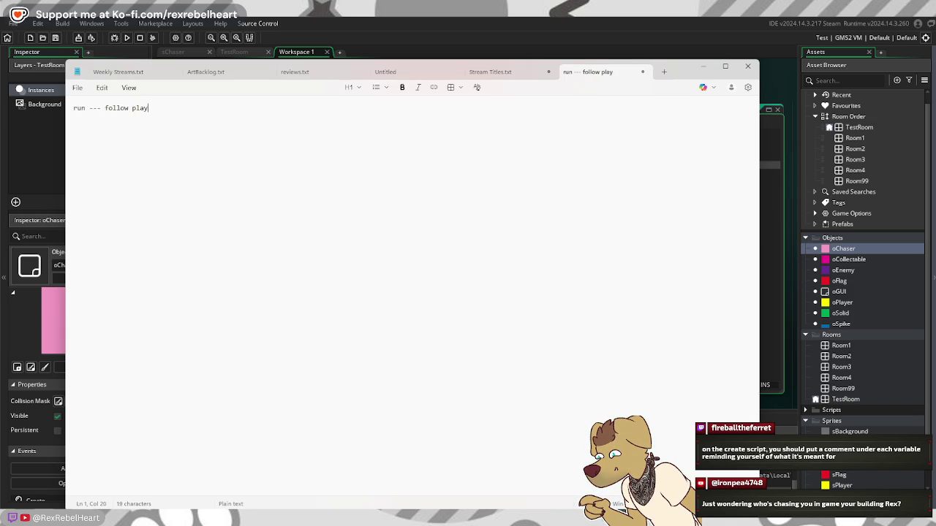
Step: Note 'chase --- activate stalking' and 'if close activate' in Notepad, then minimize it
key("Return")
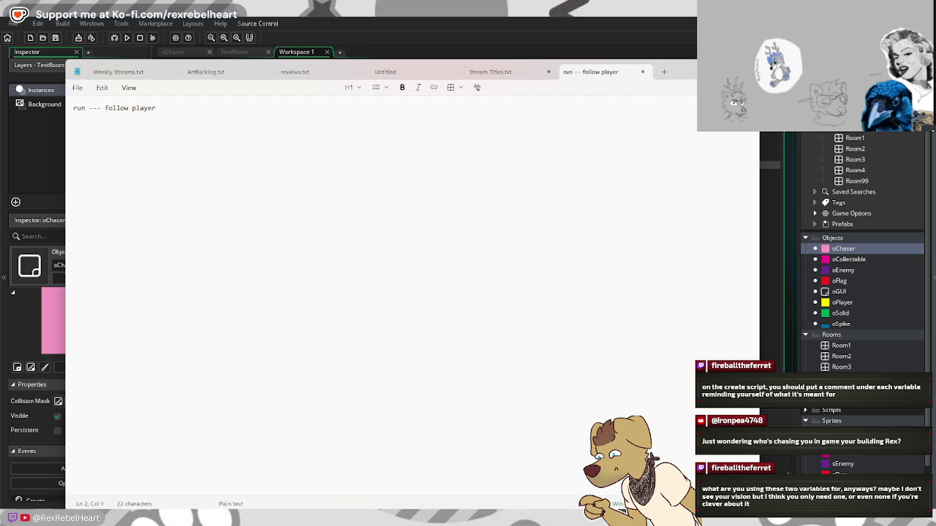
type("chase")
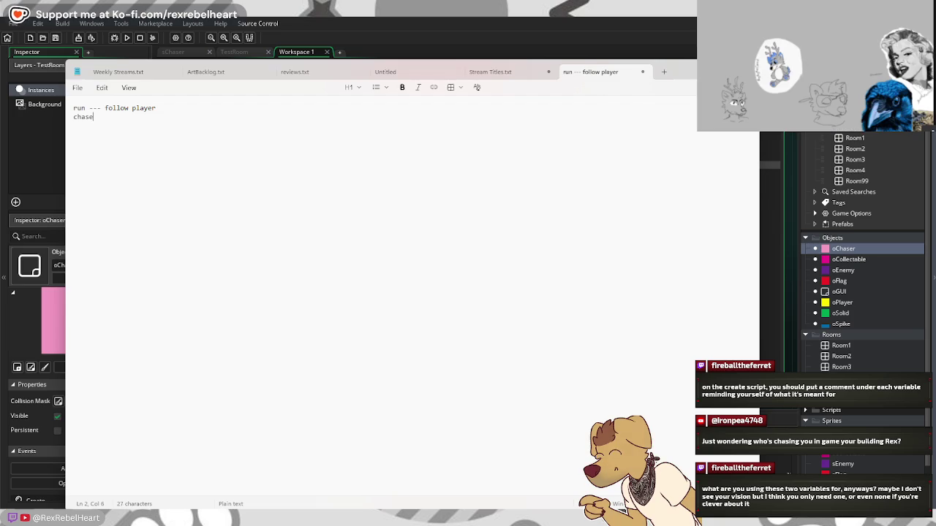
type(" ----")
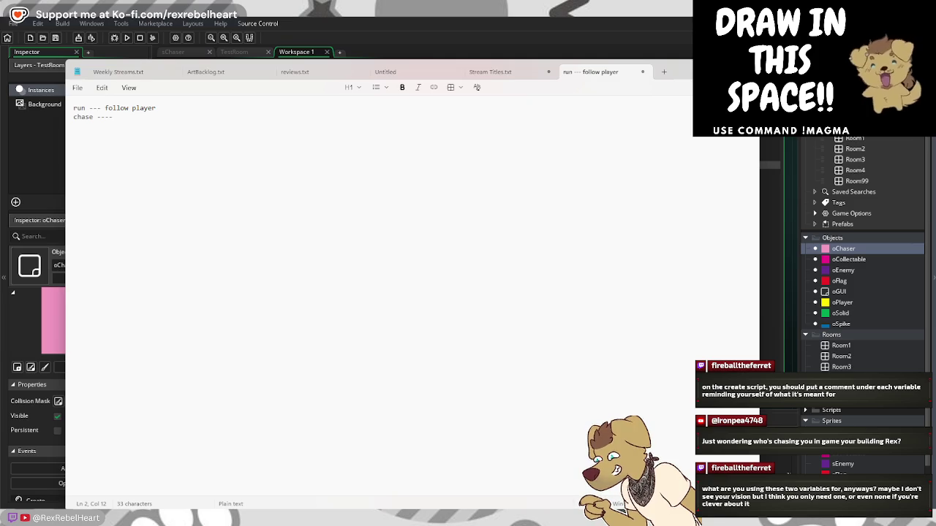
key("BackSpace")
key("BackSpace")
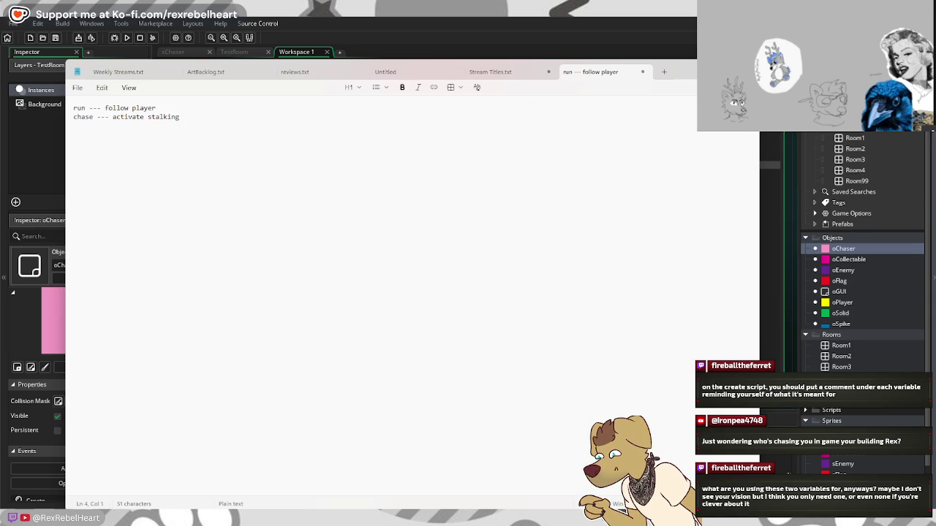
type("if close ac")
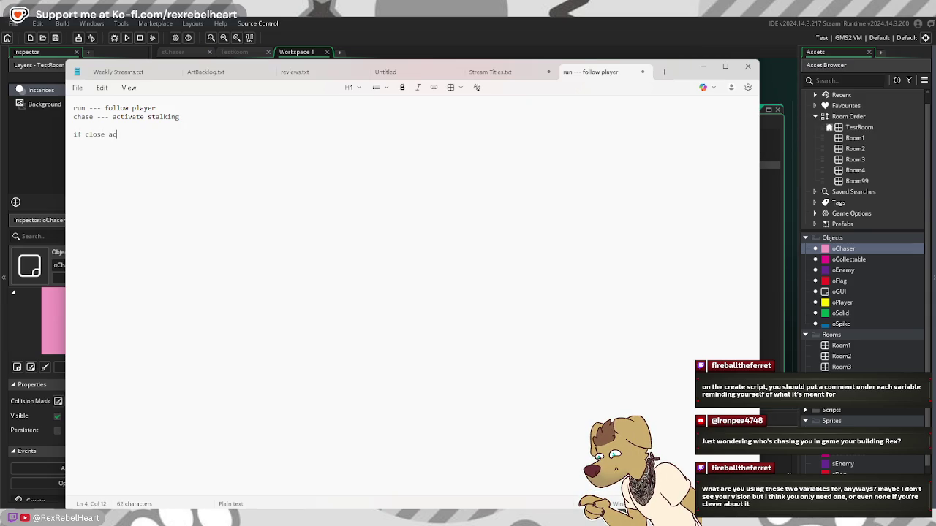
type("tivate")
left_click(702, 66)
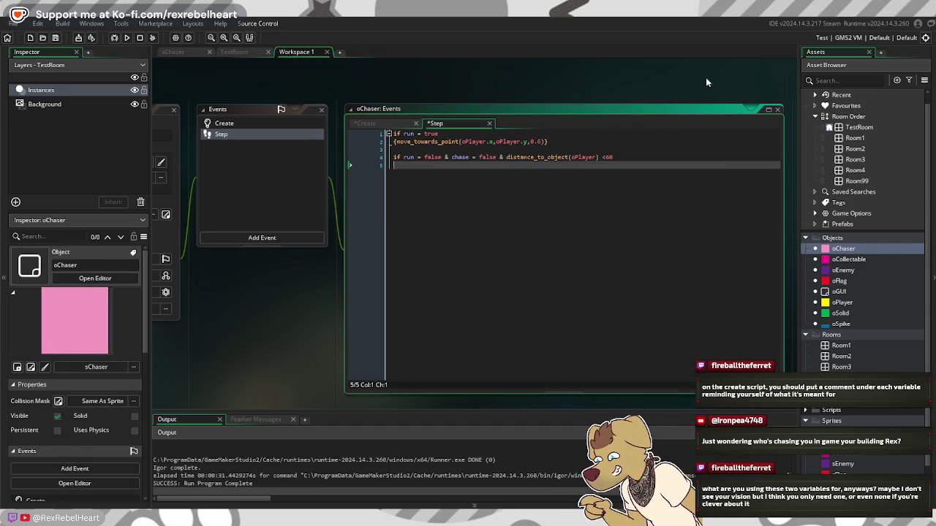
Step: Check the chase = false line in the Create event, then return to the Step event
left_click(391, 127)
left_click_drag(432, 142, 365, 141)
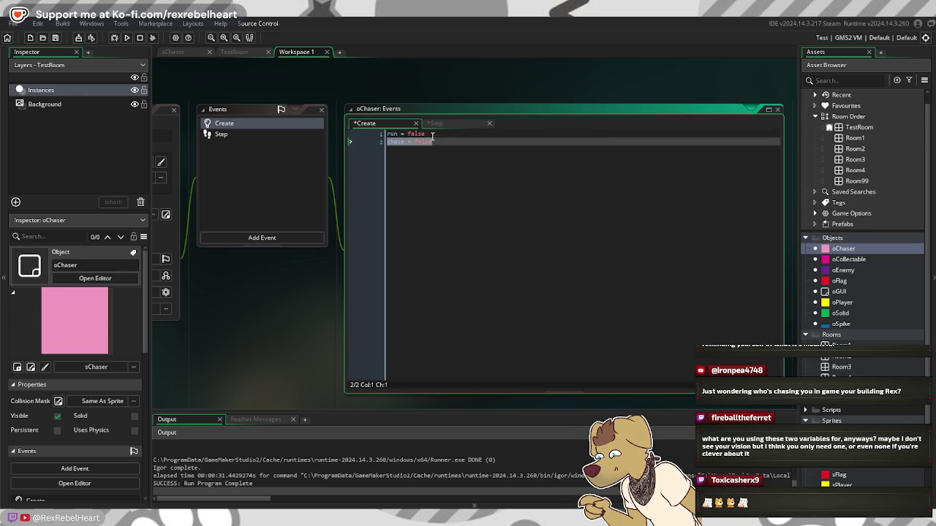
key("F12")
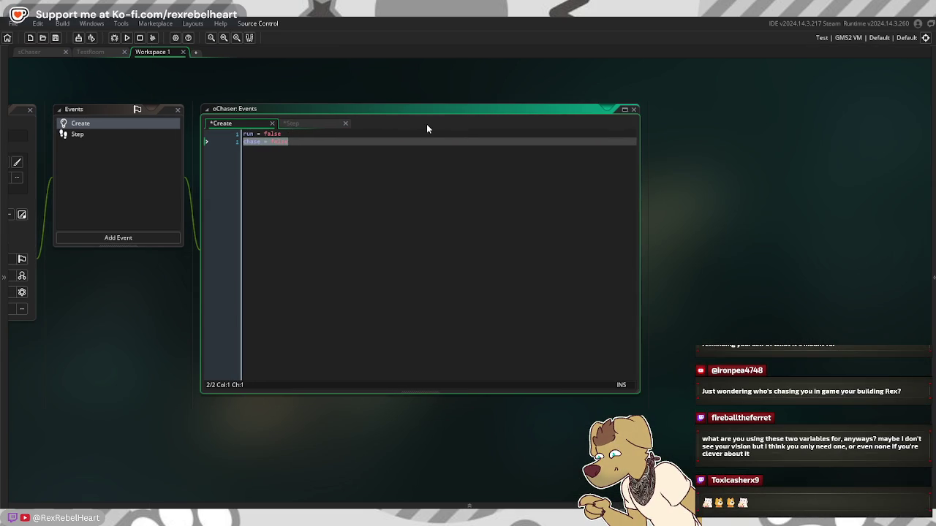
left_click(932, 278)
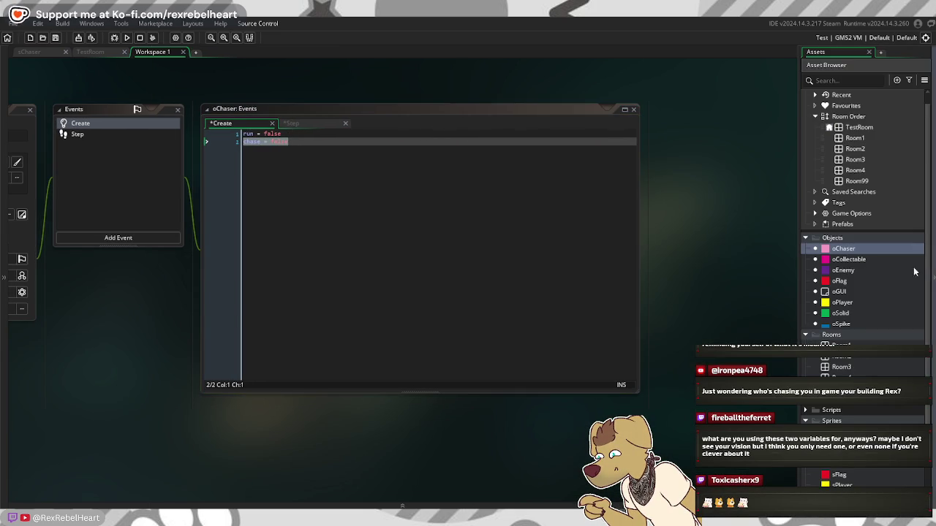
left_click(305, 140)
left_click(292, 124)
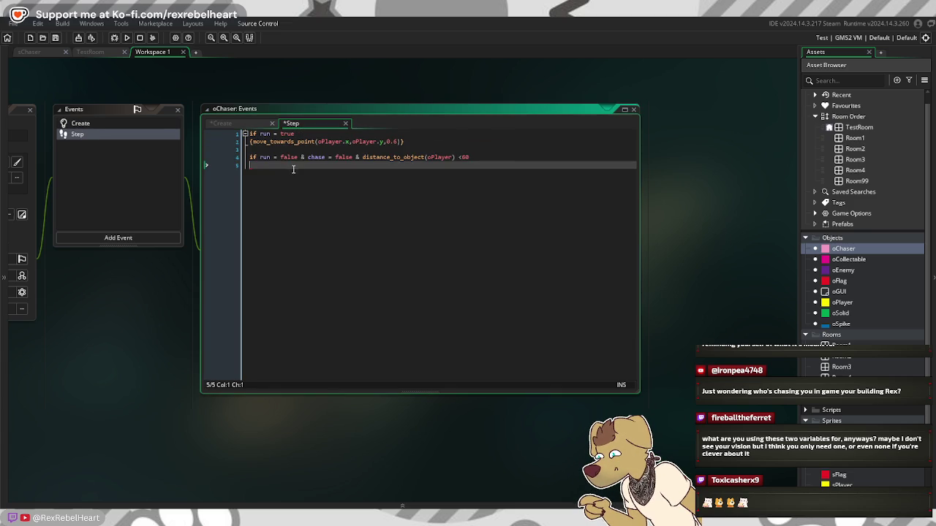
Step: Delete the chase check from line 4 and add 'then run = true' below it
left_click_drag(354, 157, 298, 157)
key("BackSpace")
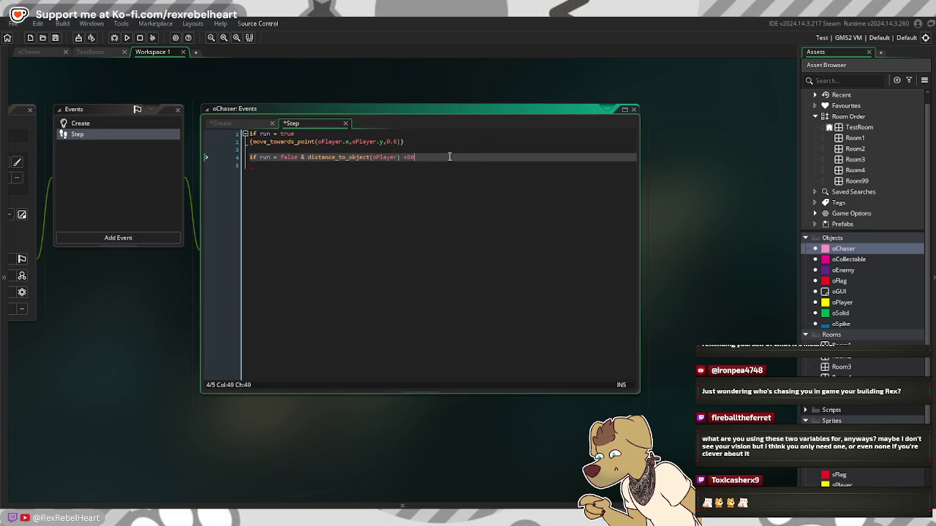
key("Return")
type("then ")
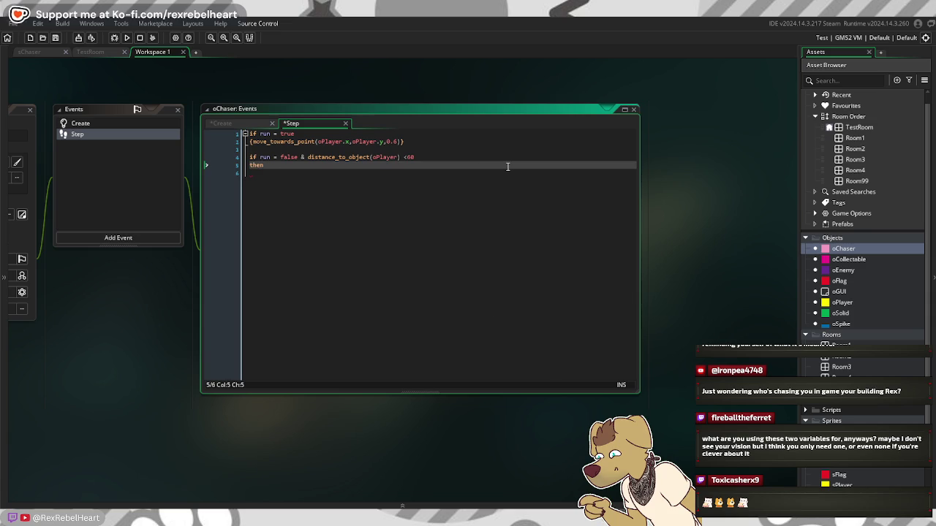
type("run = tru")
type("e")
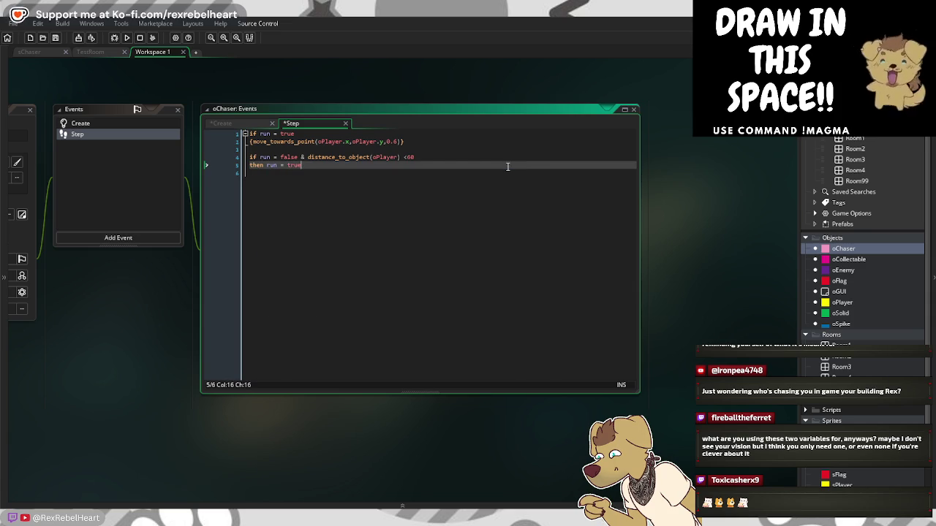
key("Return")
key("Return")
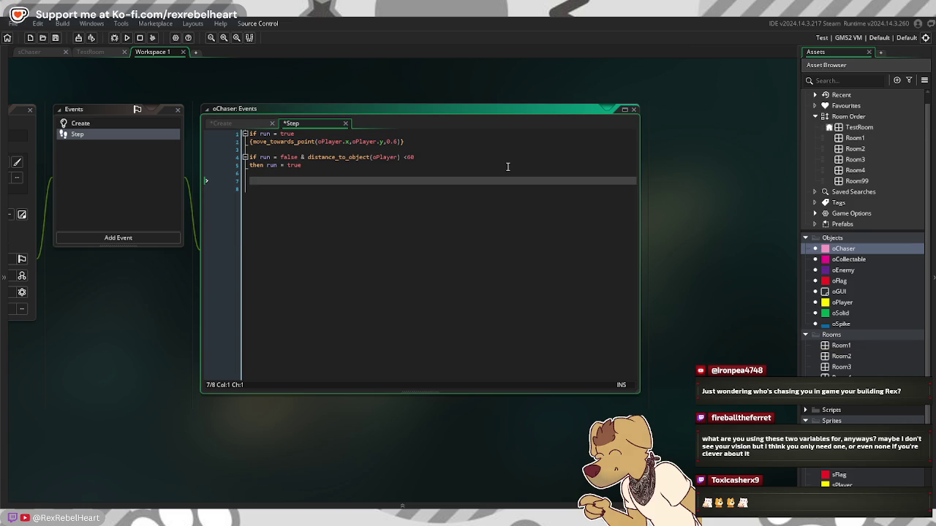
Step: Write the condition 'if run = true & distance to object > 80' on a new line
type("if o")
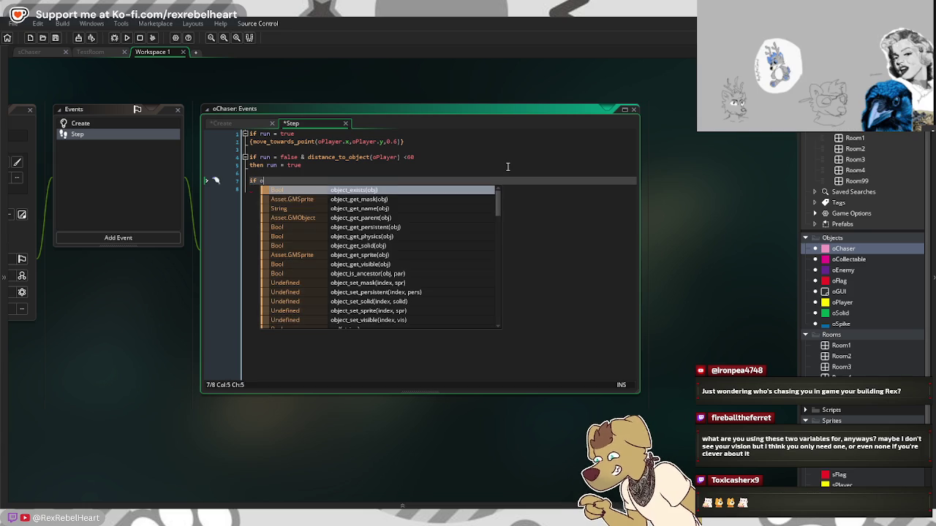
key("BackSpace")
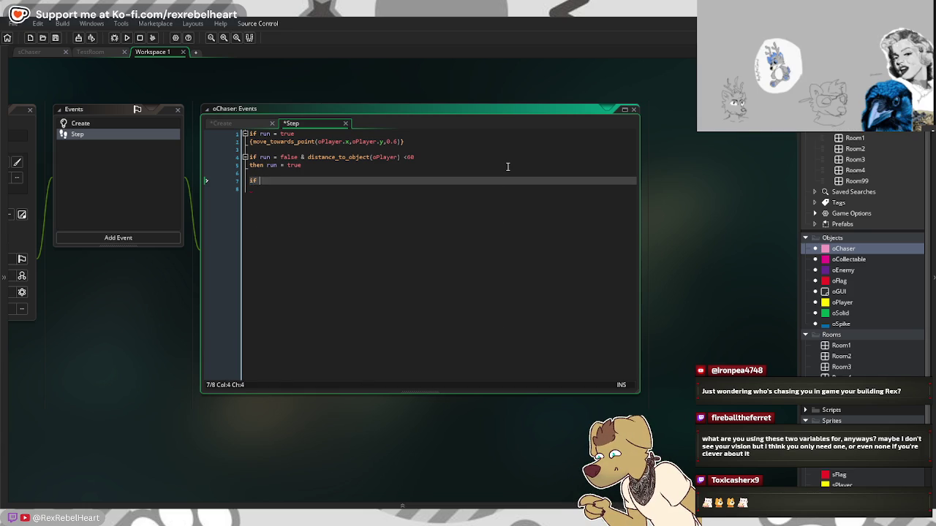
type("run ")
type("= true ")
type("& disan")
key("BackSpace")
key("BackSpace")
type("tanc")
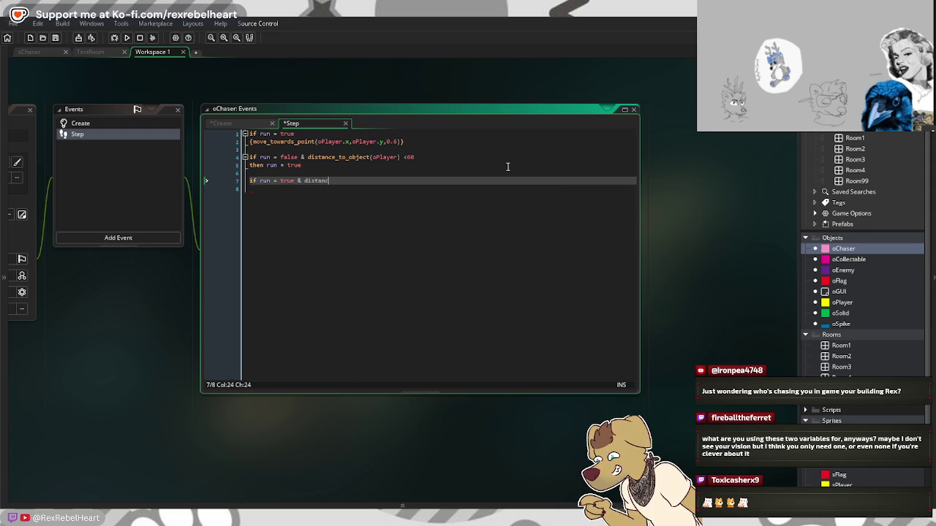
type("e to obe")
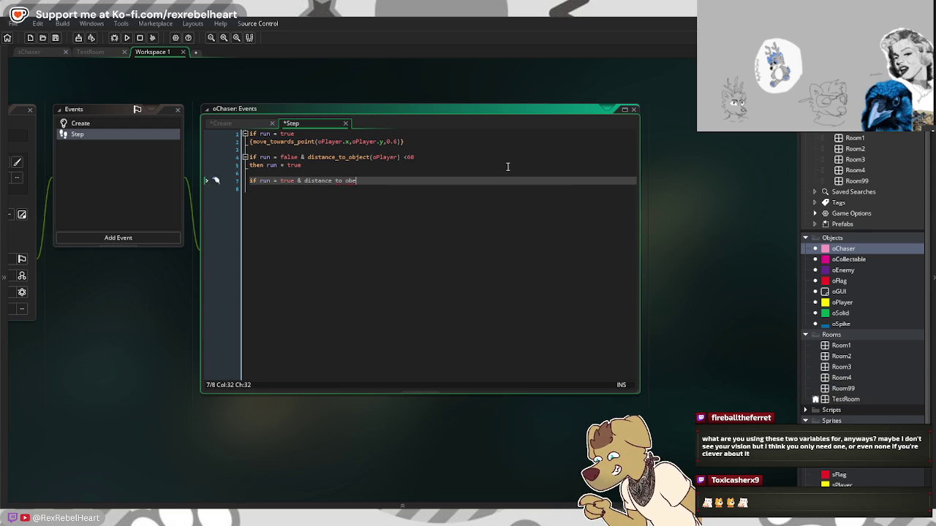
key("BackSpace")
type("ject ")
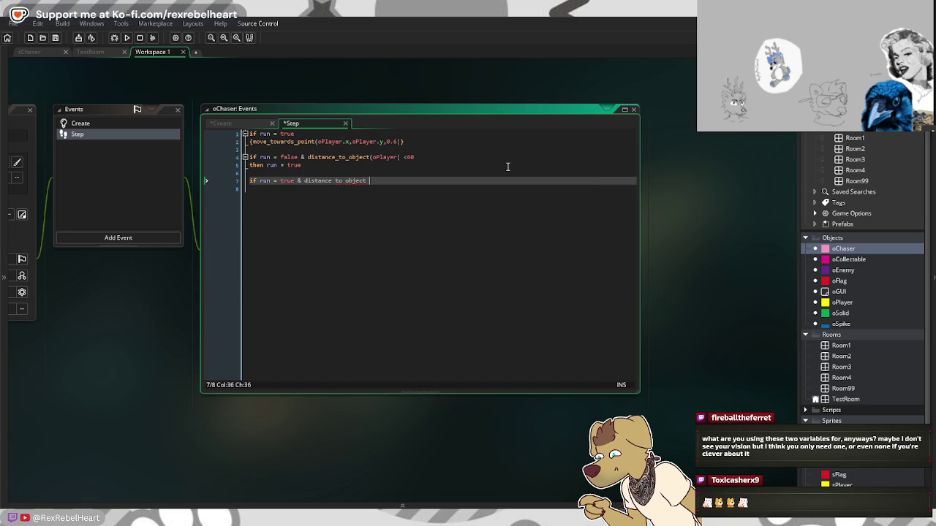
type(">")
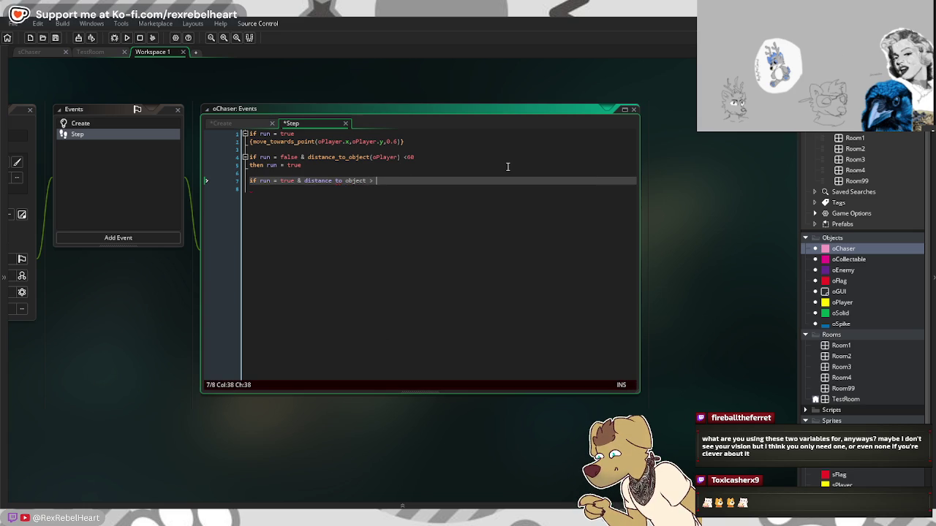
type(" 80")
key("Return")
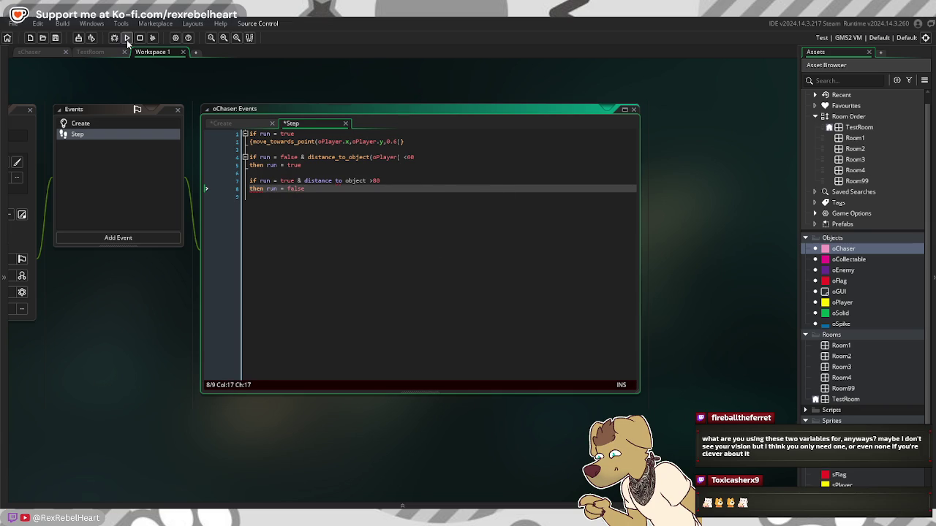
Step: Run the game and open the GM1100 Unexpected 'then' error from Feather Messages
left_click(127, 40)
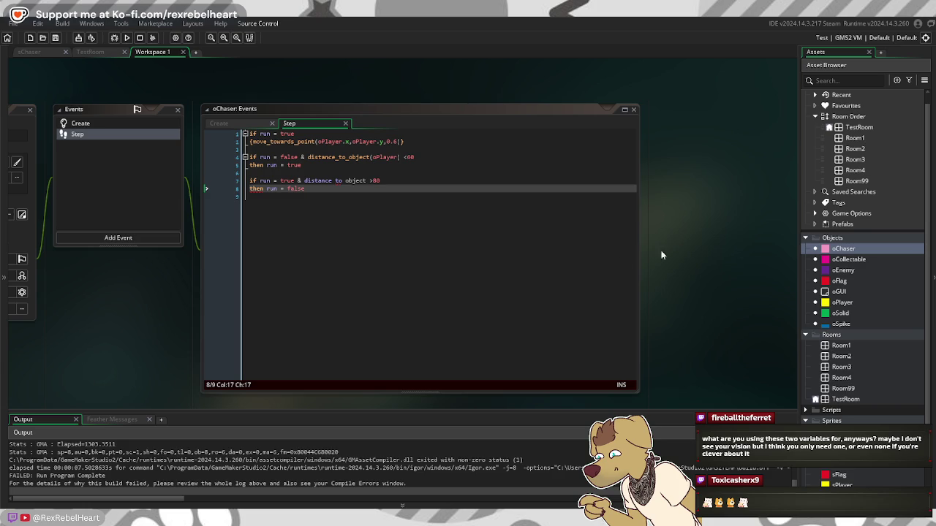
left_click(117, 420)
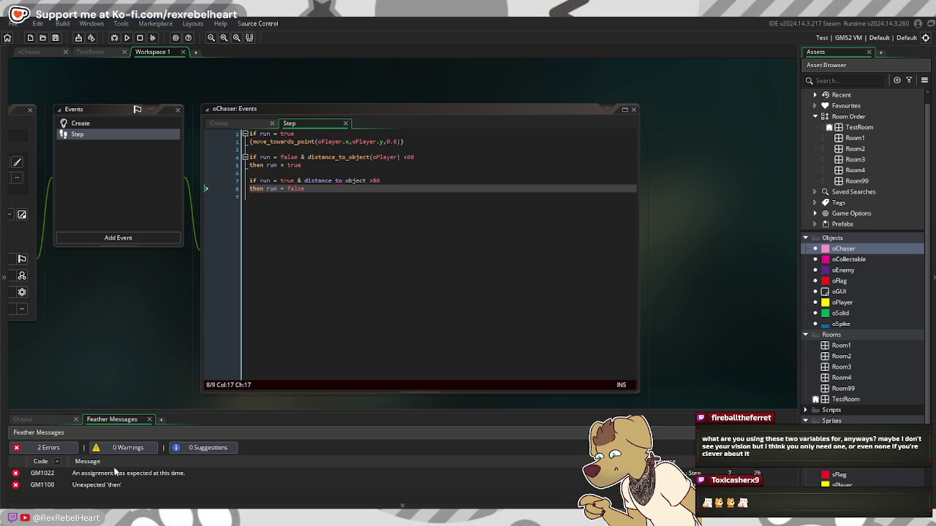
left_click(96, 486)
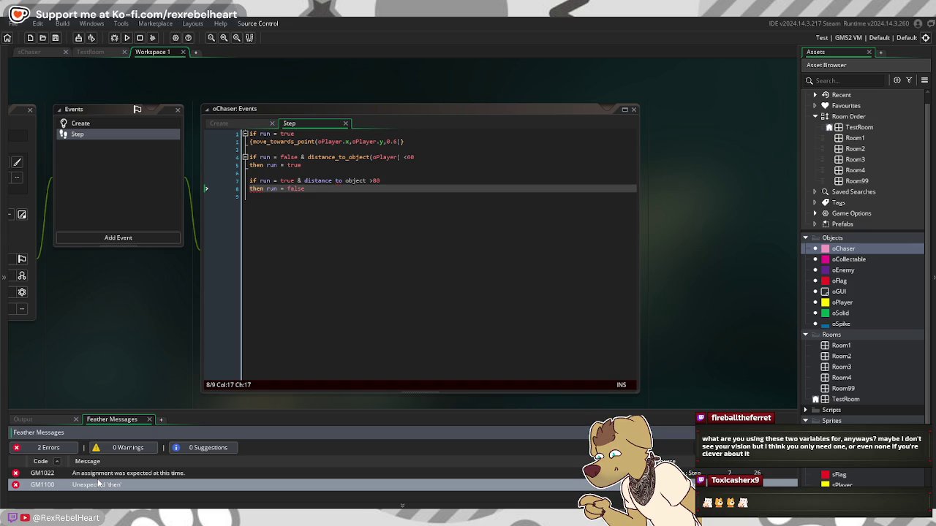
double_click(98, 485)
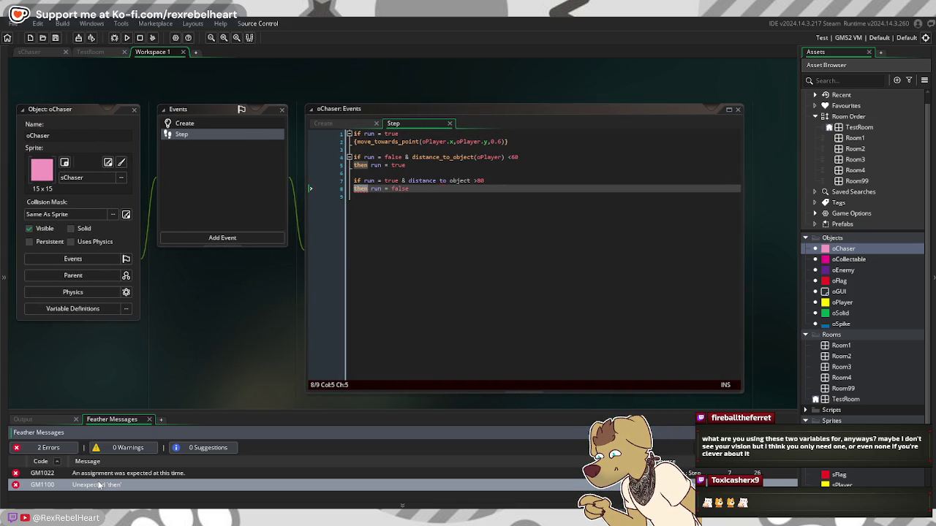
Step: Delete 'then' from the conditions on lines 5 and 8 of oChaser's Step code
left_click(370, 165)
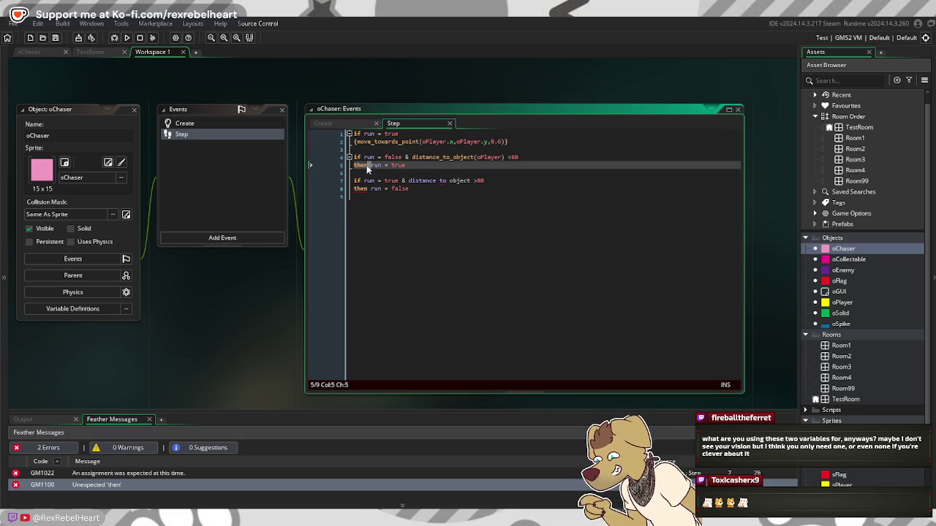
key("BackSpace")
key("BackSpace")
key("BackSpace")
left_click(371, 188)
key("BackSpace")
key("BackSpace")
key("BackSpace")
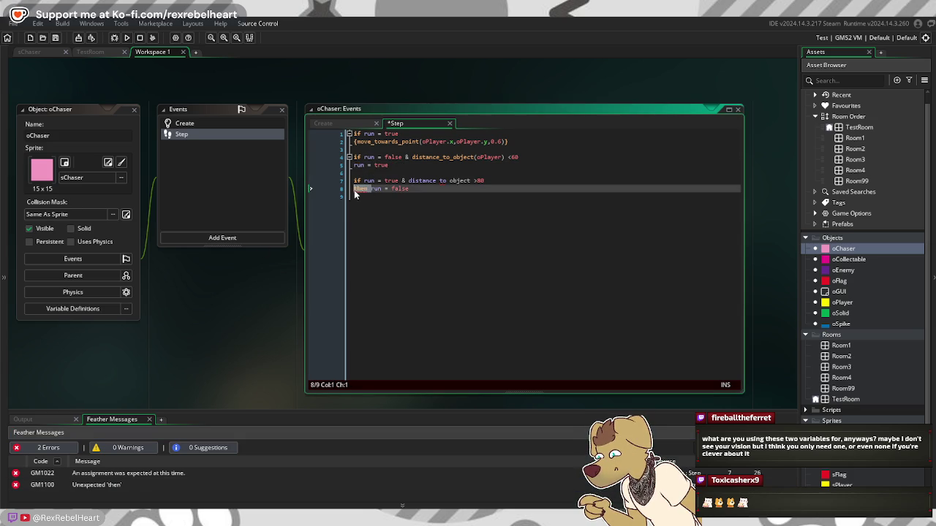
key("Down")
left_click(356, 167)
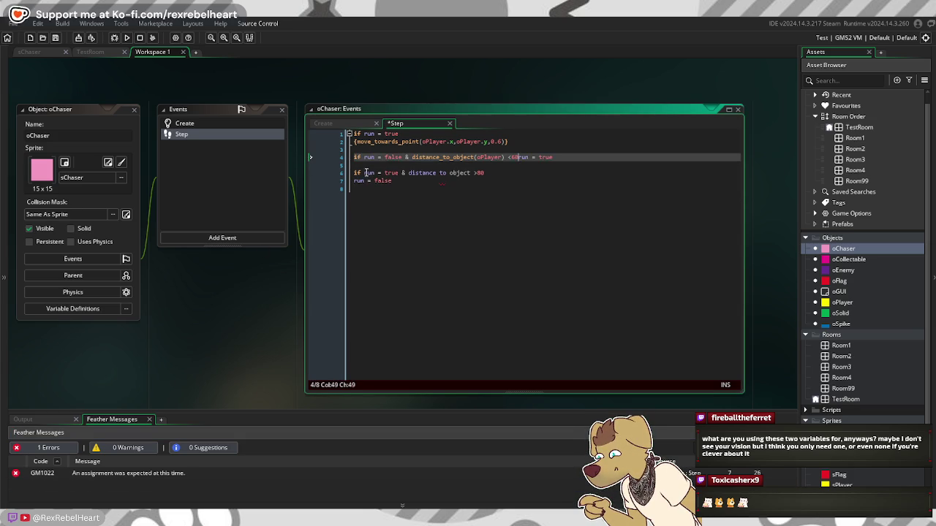
left_click(420, 217)
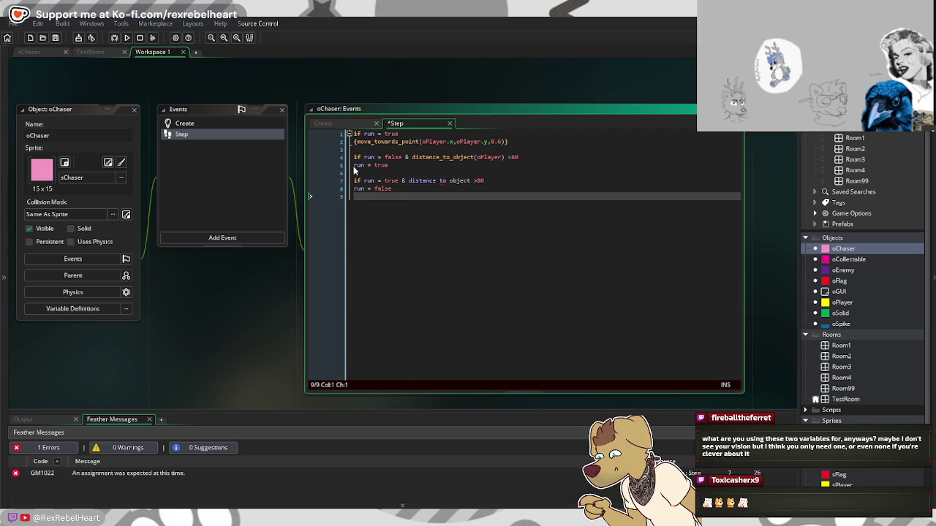
Step: Wrap 'run = true' and 'run = false' in { } braces and test-run the game again
left_click(353, 166)
type("{")
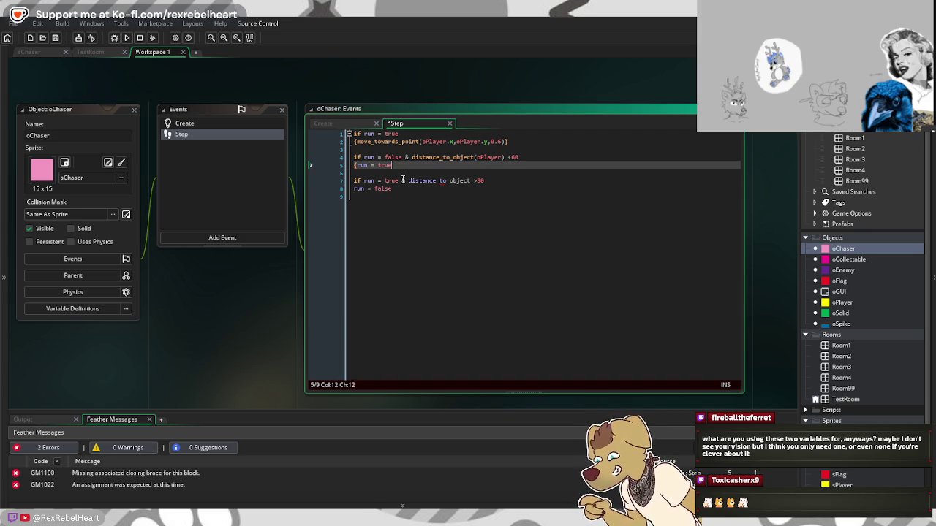
key("Return")
key("BackSpace")
type("}")
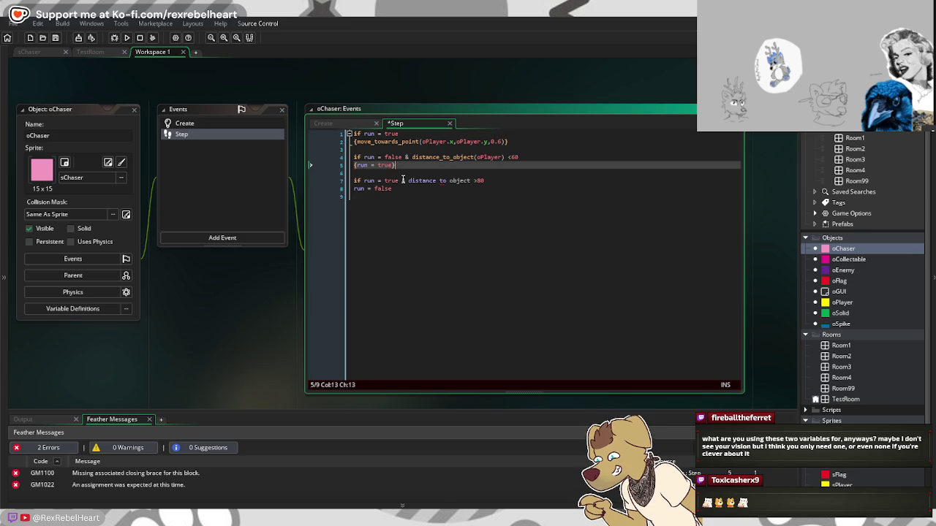
key("Down")
key("Down")
key("Down")
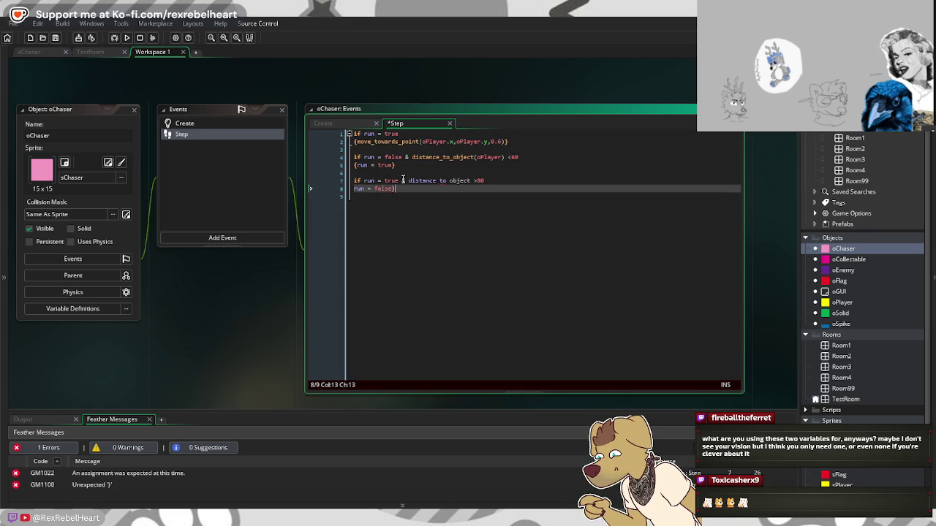
key("Left")
key("Left")
key("Left")
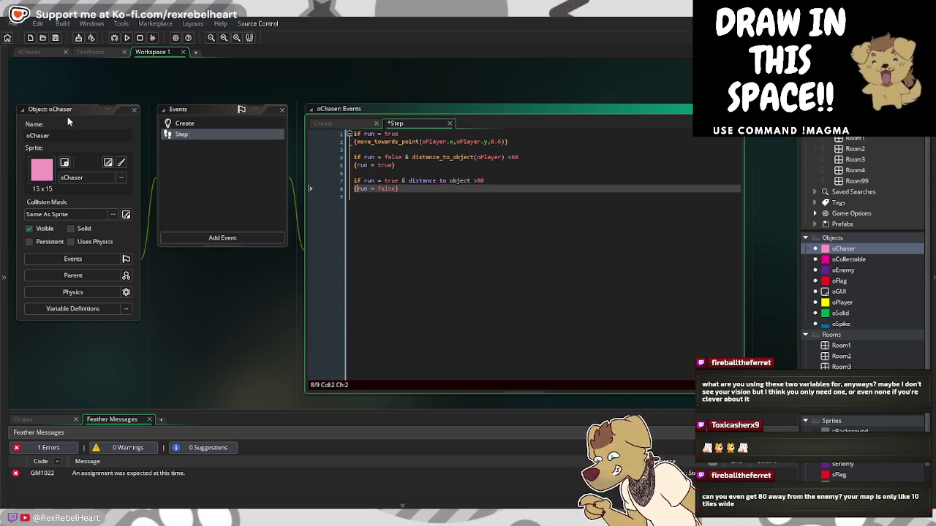
left_click(127, 37)
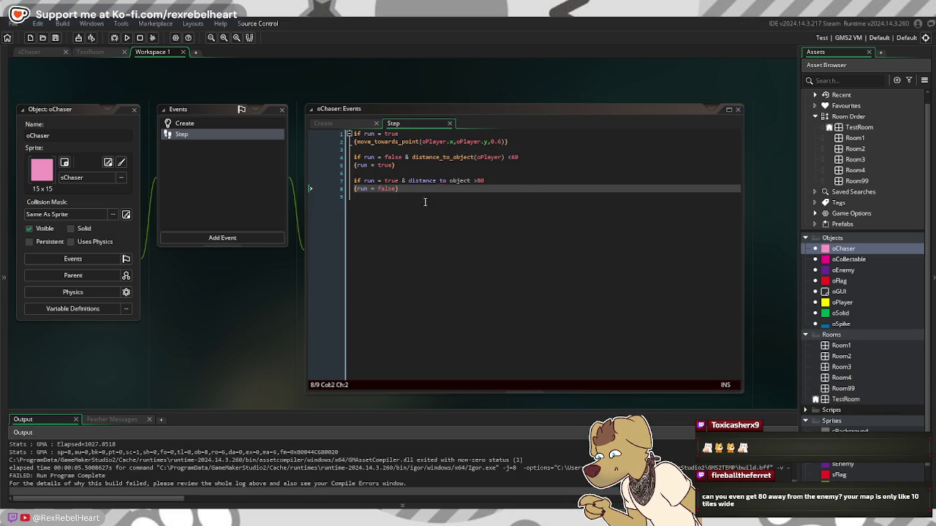
Step: Open the remaining build error and jump to its line 7 condition, undoing an accidental deletion
left_click(121, 420)
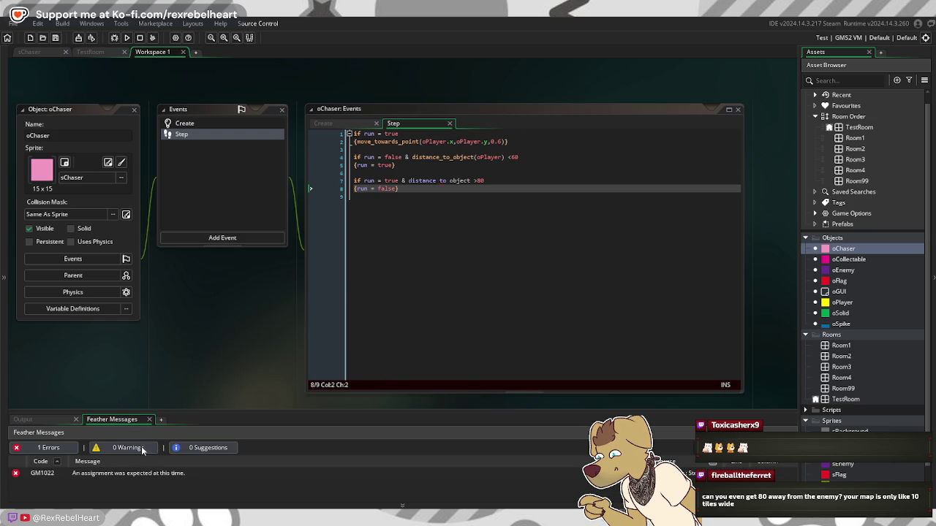
double_click(158, 473)
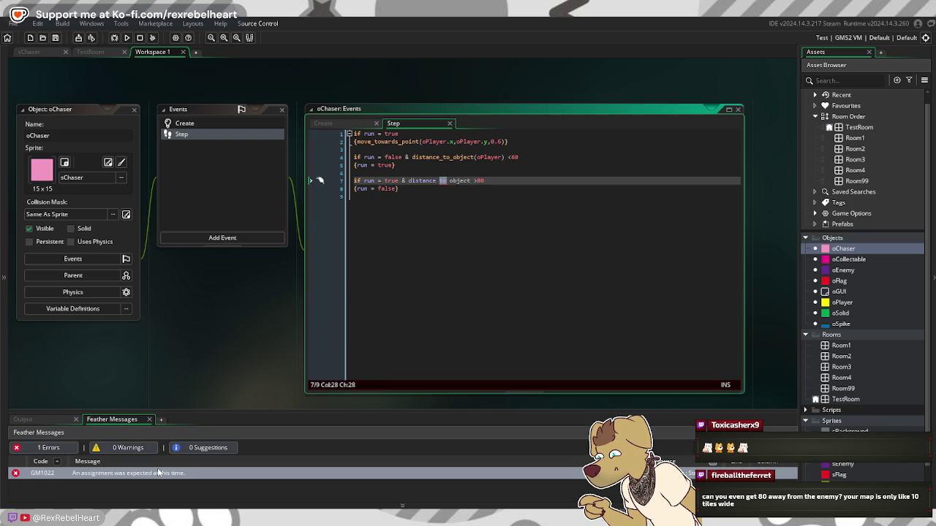
key("shift+Up")
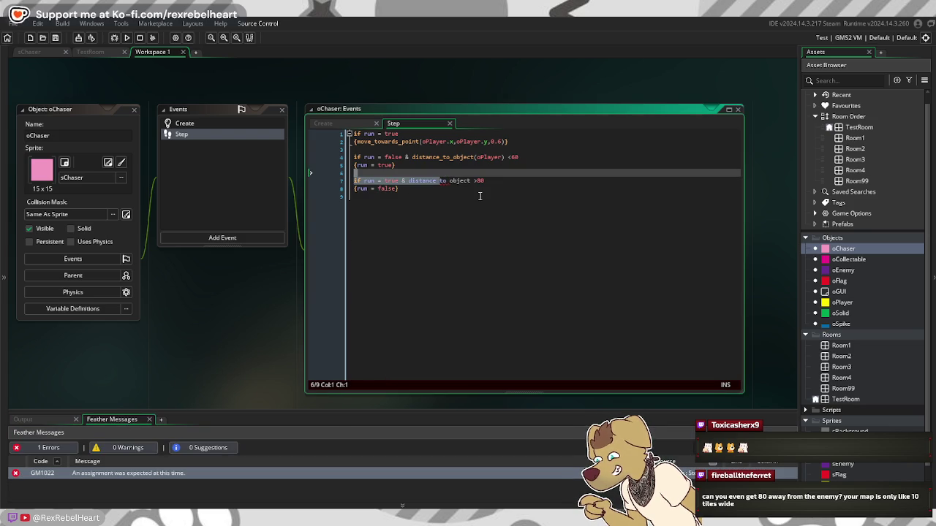
key("BackSpace")
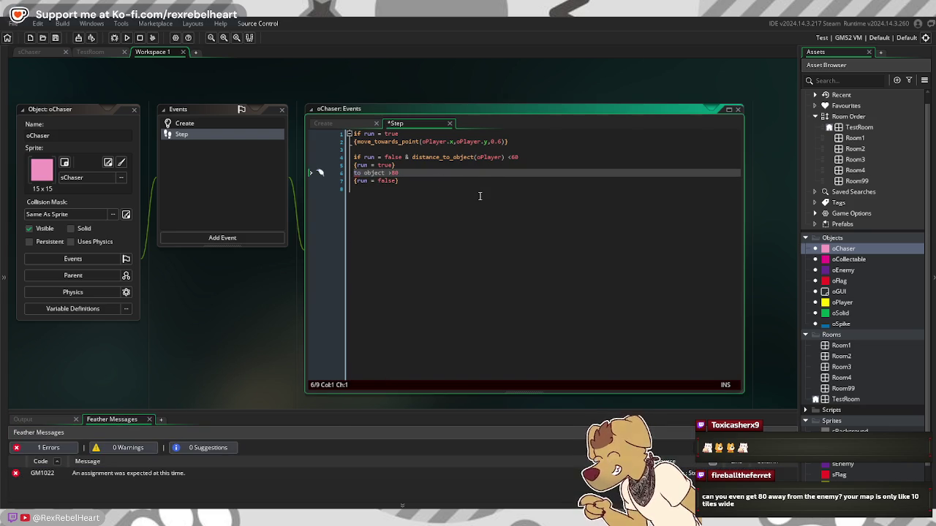
key("ctrl+z")
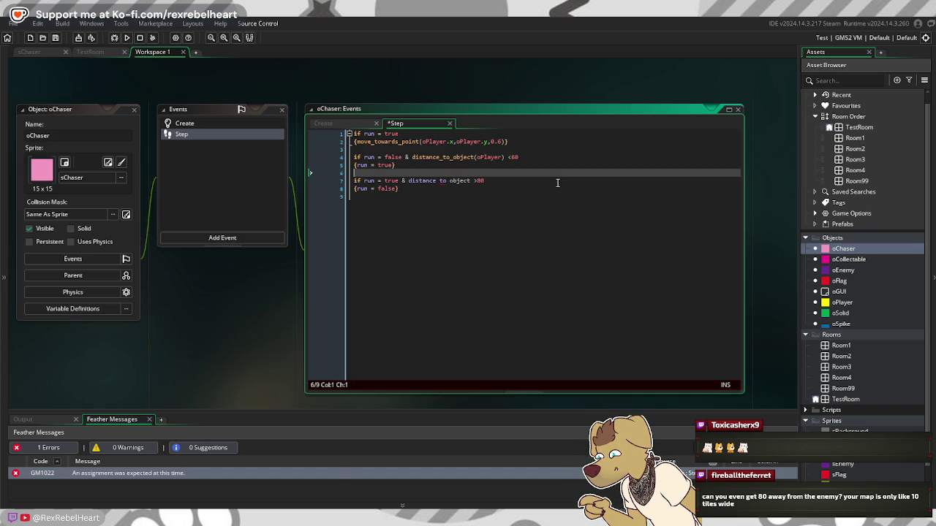
Step: Correct the function name to distance_to_object in the line 7 '>80' condition
left_click(450, 180)
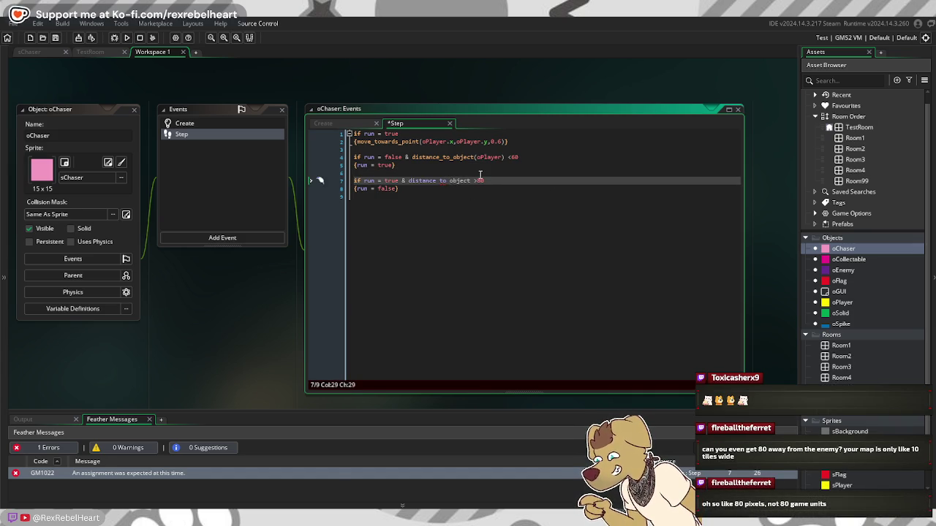
key("BackSpace")
type("_to_")
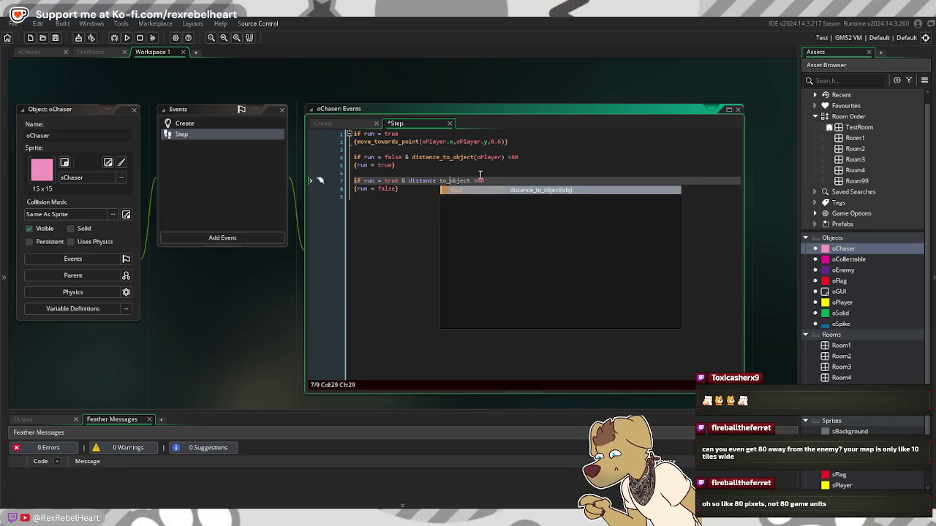
key("Escape")
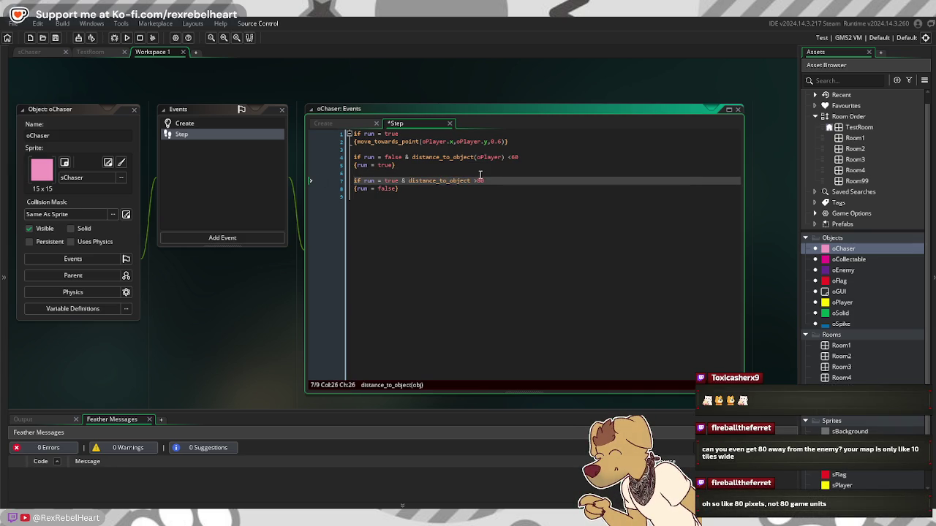
left_click(494, 222)
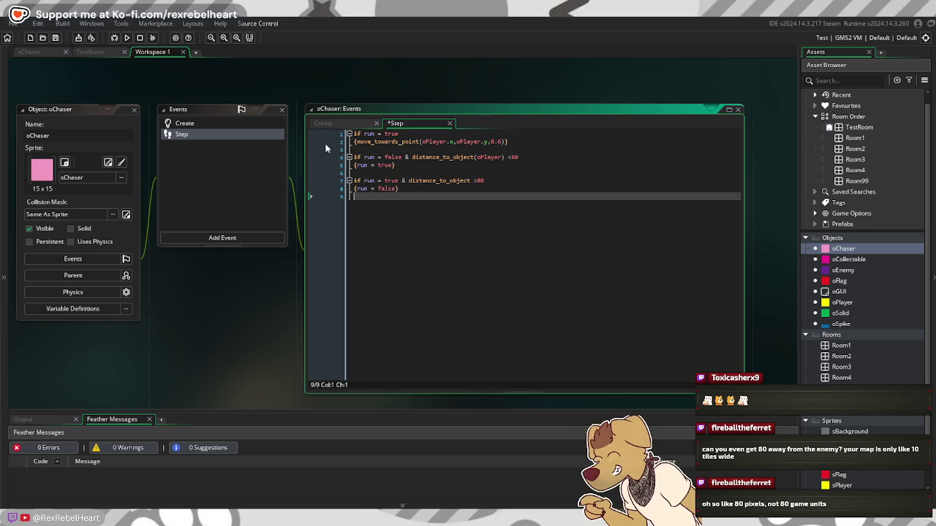
Step: Run the game and move the yellow player left, right and jumping to see if the pink chaser follows
left_click(126, 39)
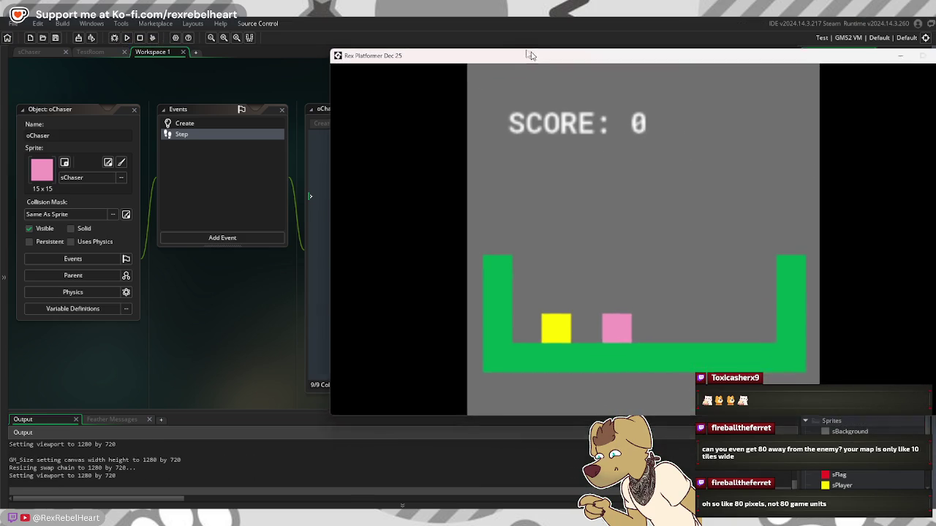
key("Left")
key("Right")
key("space")
key("Left")
key("space")
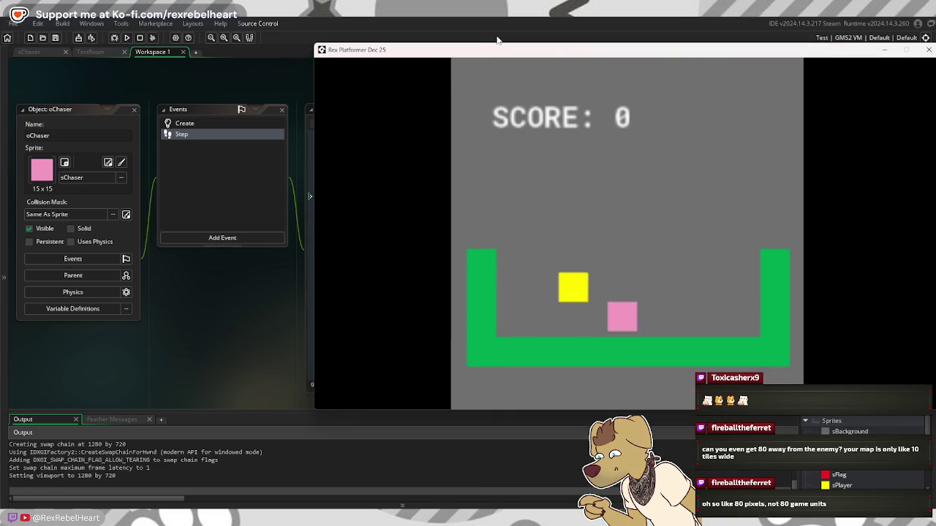
key("Right")
key("space")
key("Right")
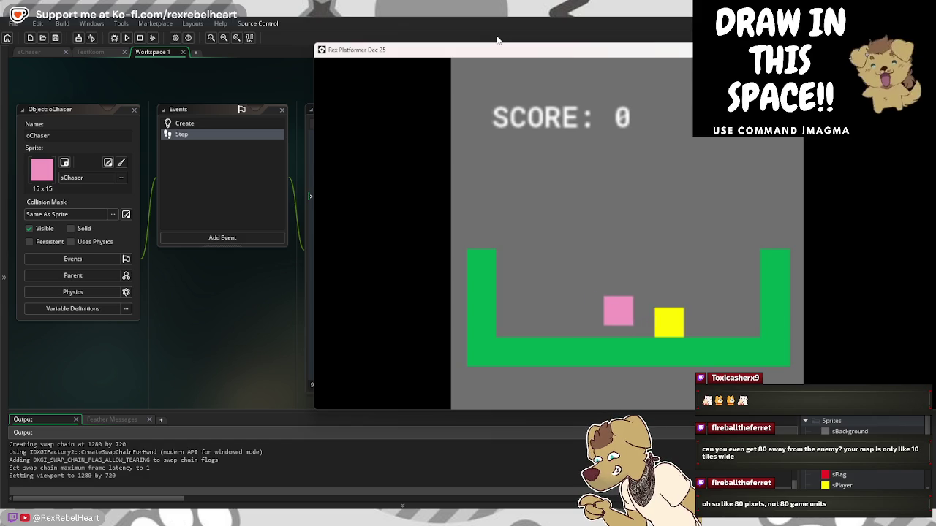
key("Left")
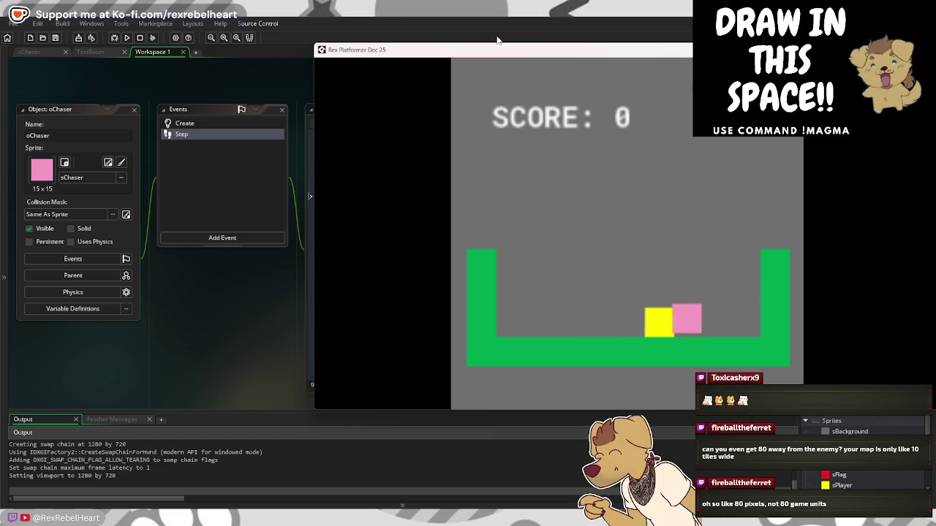
key("space")
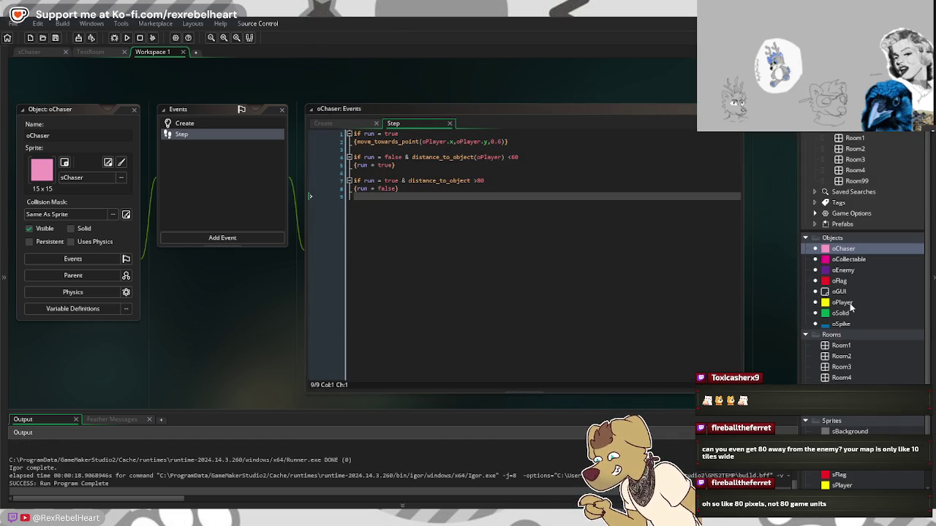
double_click(850, 302)
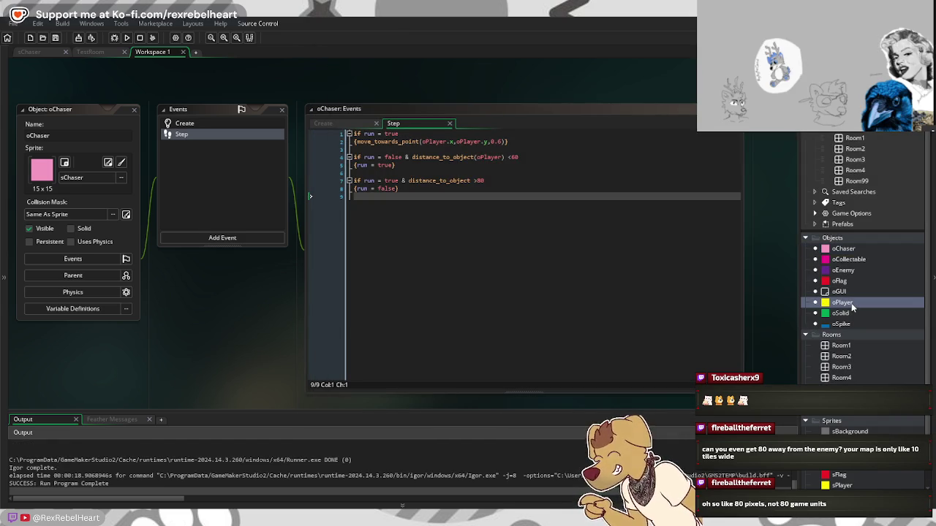
Step: Review oPlayer's Create code, open TestRoom, and select its Width value for replacement
double_click(222, 139)
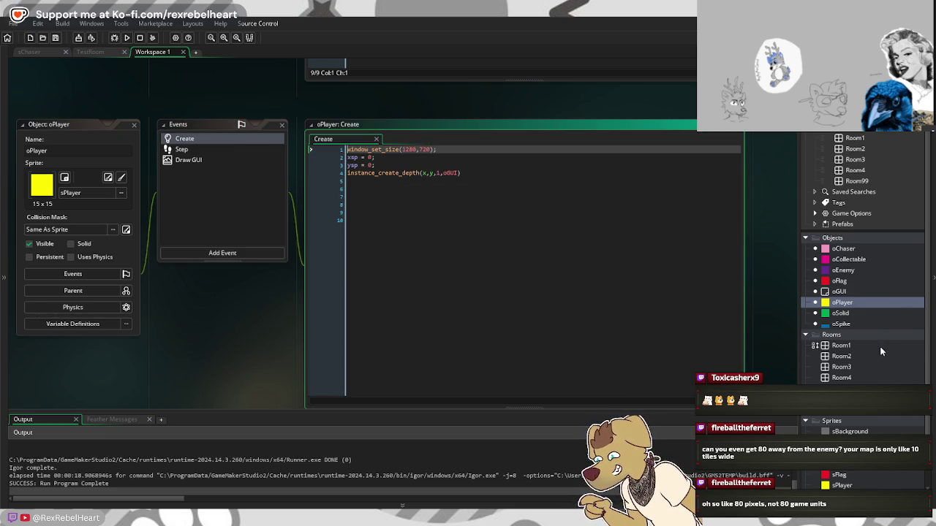
double_click(845, 399)
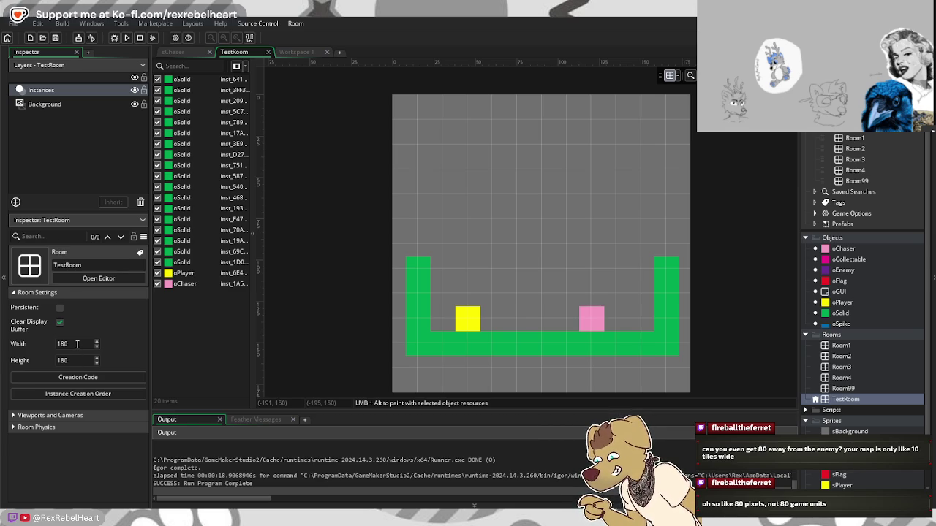
left_click_drag(74, 341, 20, 343)
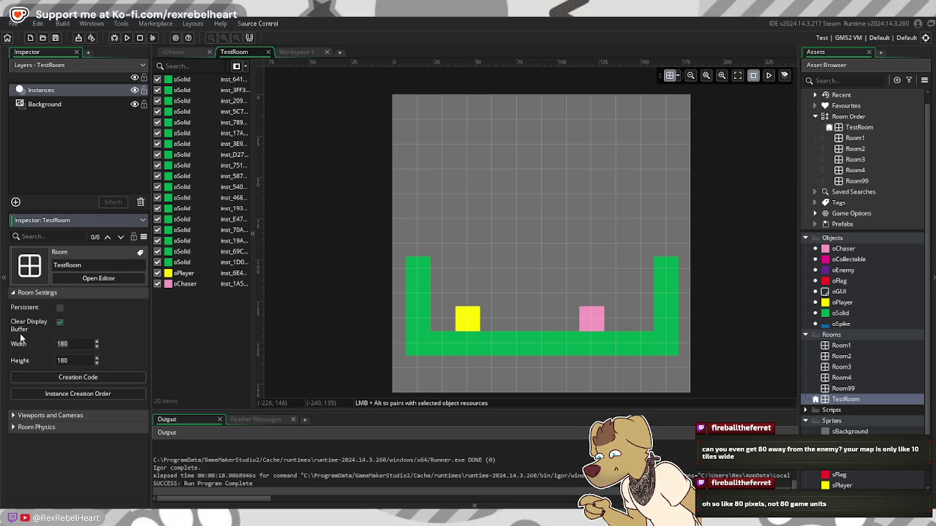
Step: Set TestRoom's width to 600 and delete the three right-wall blocks
type("60")
key("Return")
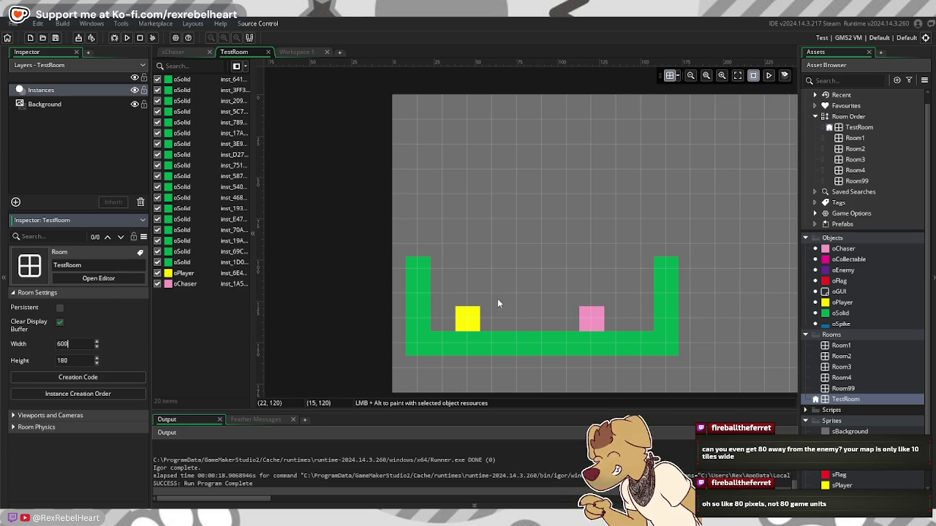
left_click(656, 317)
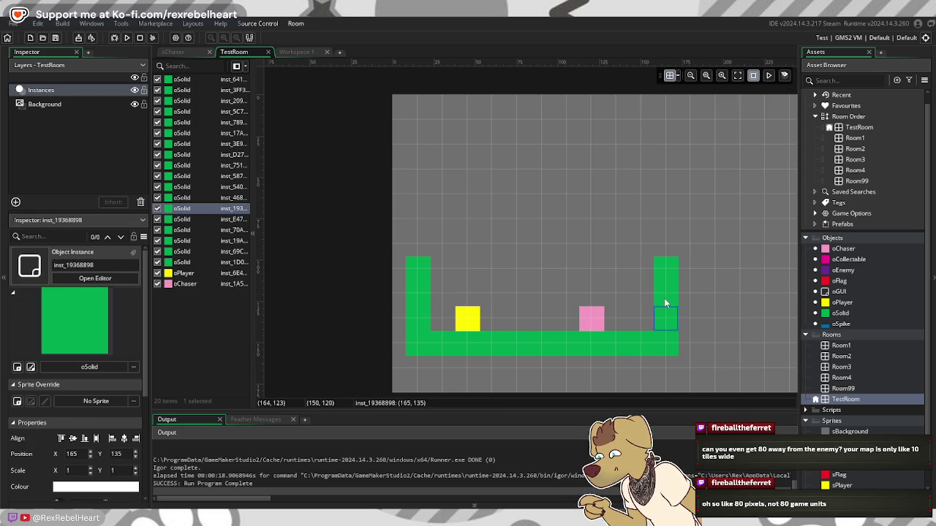
key("Delete")
left_click(669, 298)
key("Delete")
left_click(674, 277)
key("Delete")
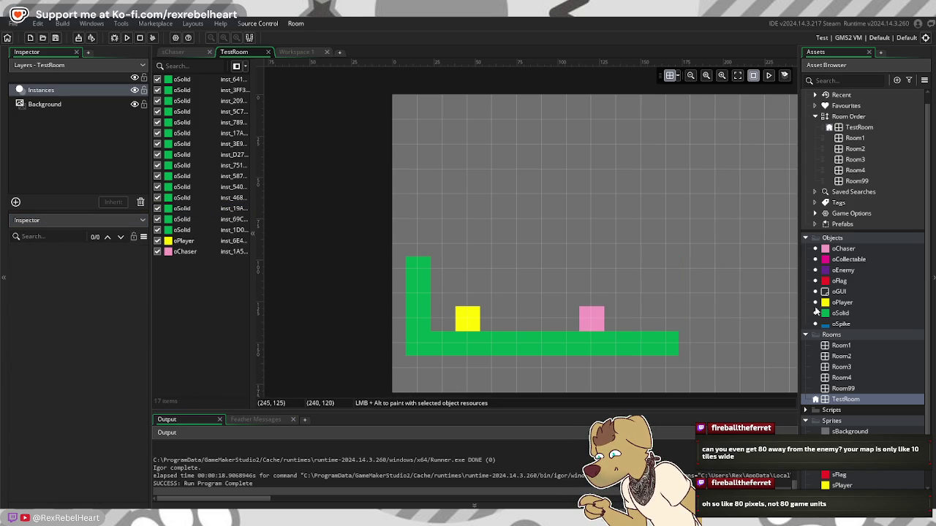
Step: Paint oSolid blocks to extend the floor out to the room's new right edge
left_click(839, 313)
left_click(659, 341)
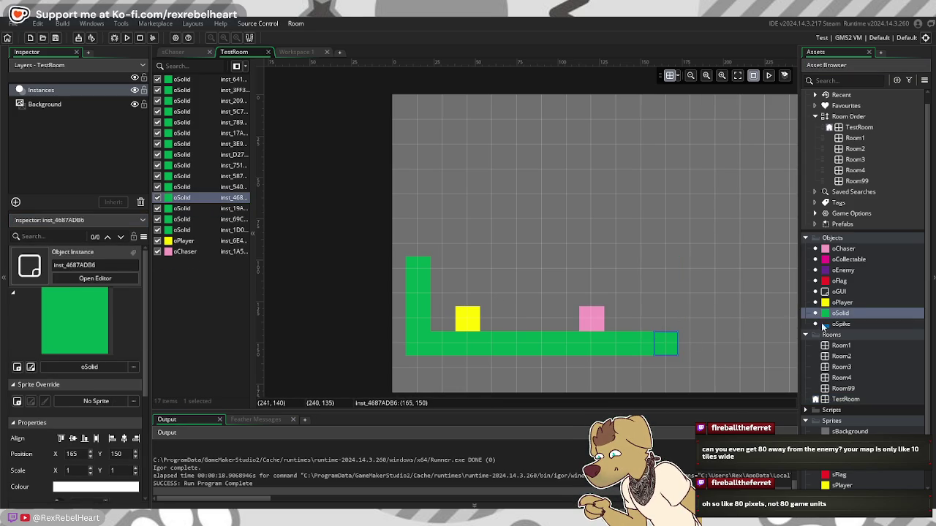
left_click_drag(834, 314, 691, 344)
scroll(593, 307, "right", 2)
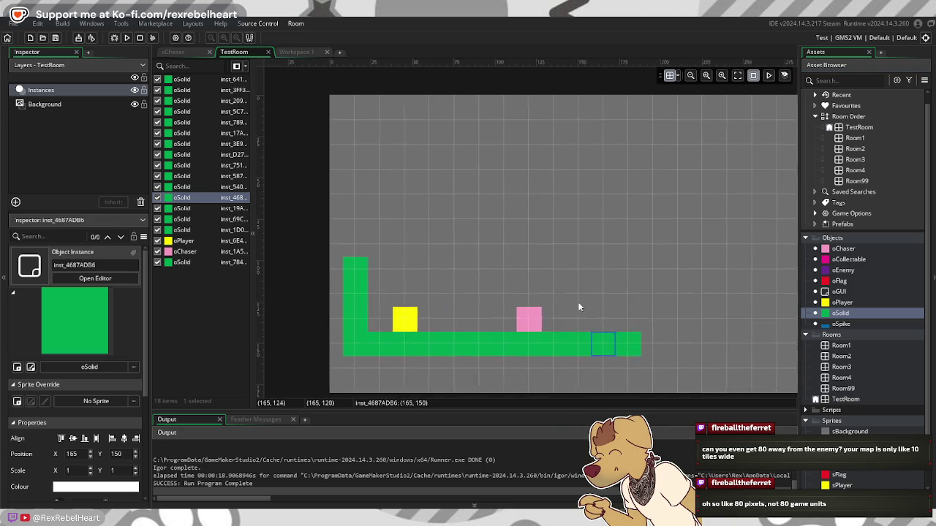
scroll(593, 307, "down", 3)
scroll(555, 305, "right", 2)
scroll(581, 262, "down", 4)
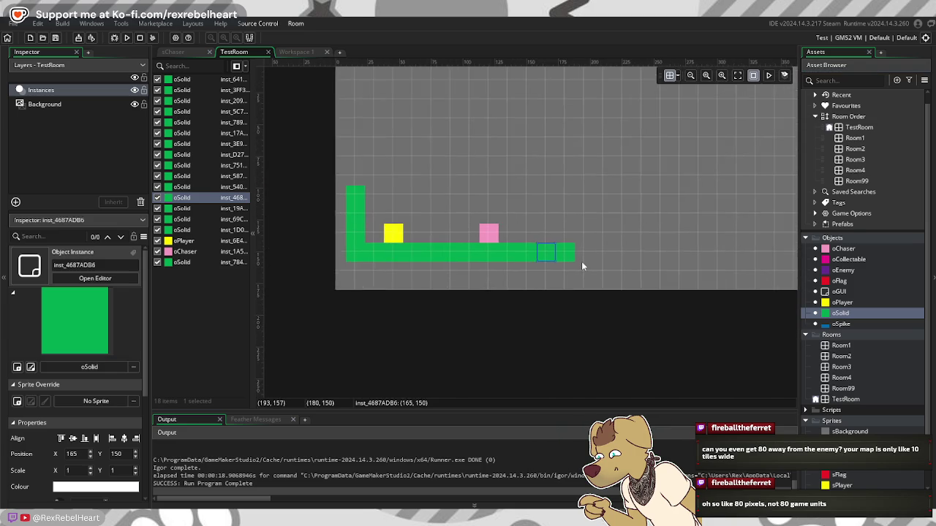
left_click(608, 253)
left_click_drag(608, 257, 708, 259)
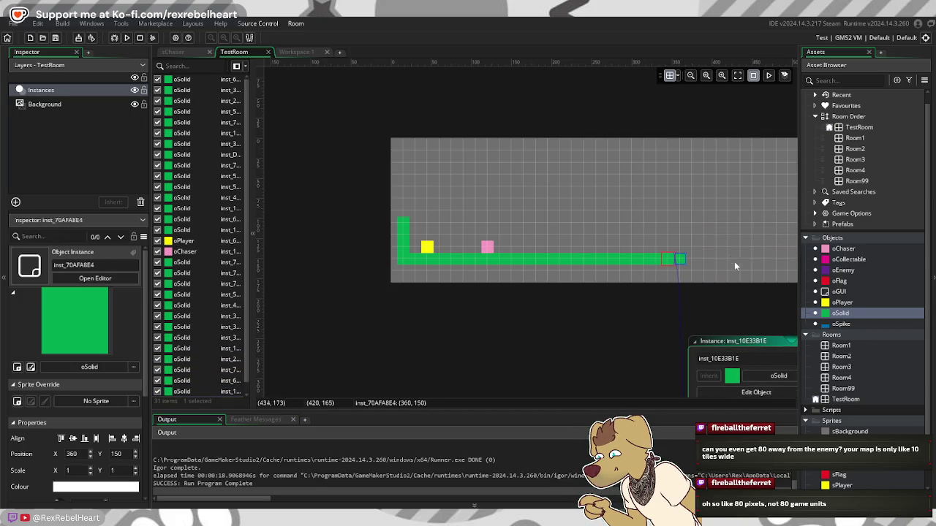
left_click_drag(690, 262, 779, 258)
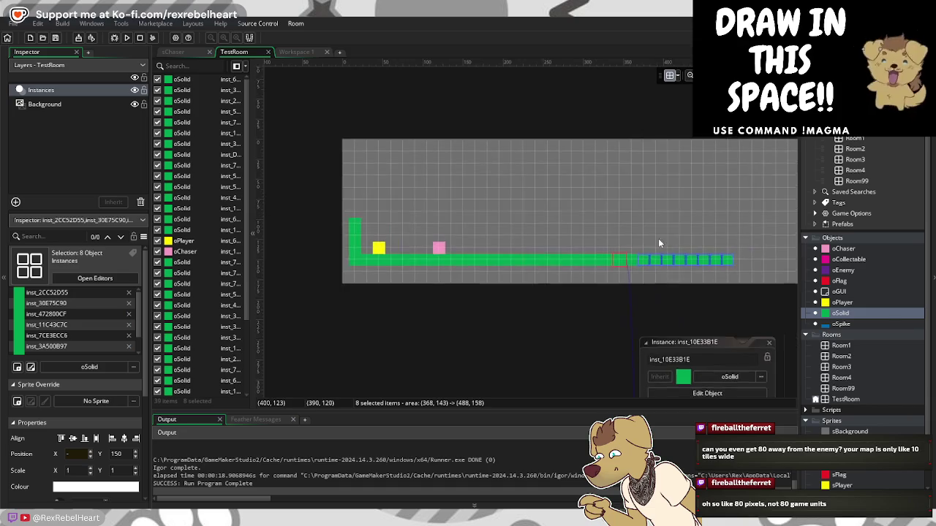
scroll(657, 238, "up", 3)
scroll(649, 241, "down", 2)
scroll(648, 242, "down", 3, "ctrl")
scroll(684, 268, "up", 2, "ctrl")
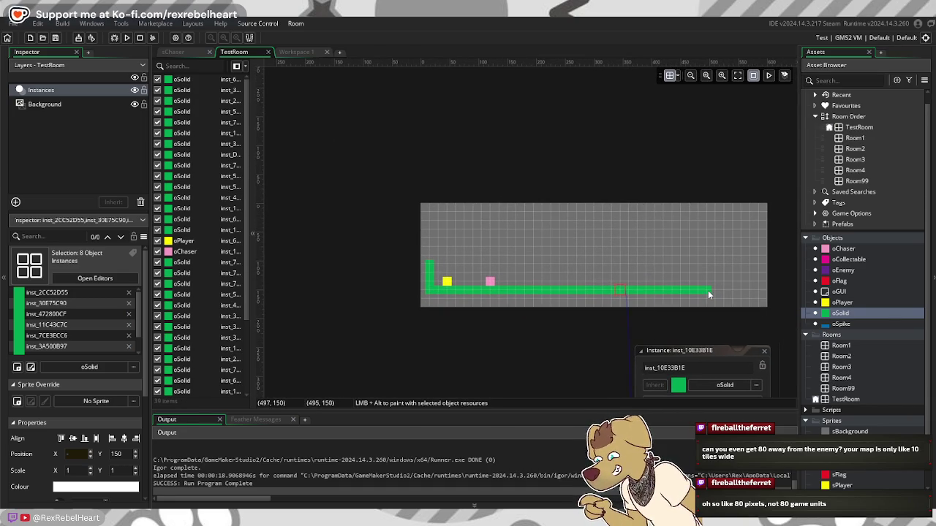
Step: Add a wall at the floor's right end and move the chaser beside it to 555, 135
left_click(707, 290)
mouse_move(715, 291)
left_mouse_down()
mouse_move(757, 283)
mouse_move(759, 262)
left_mouse_up()
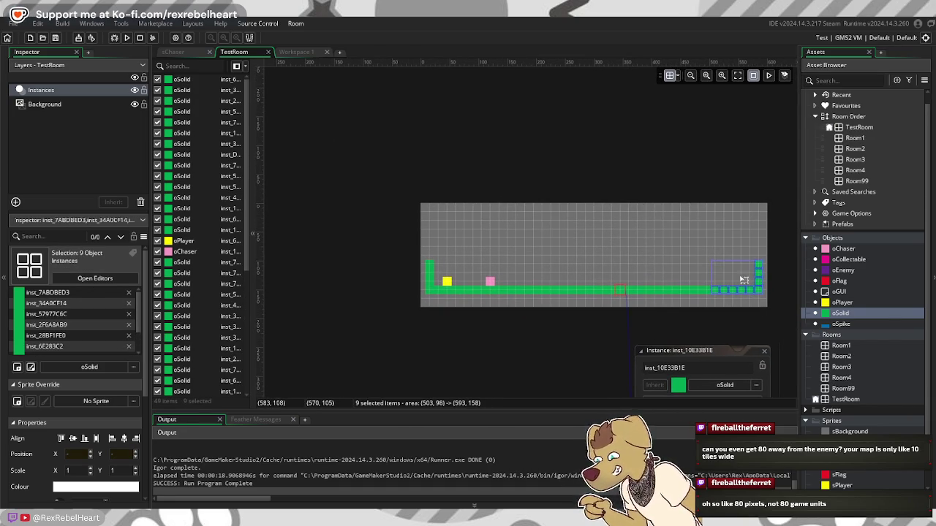
mouse_move(493, 286)
left_mouse_down()
mouse_move(675, 268)
mouse_move(754, 286)
left_mouse_up()
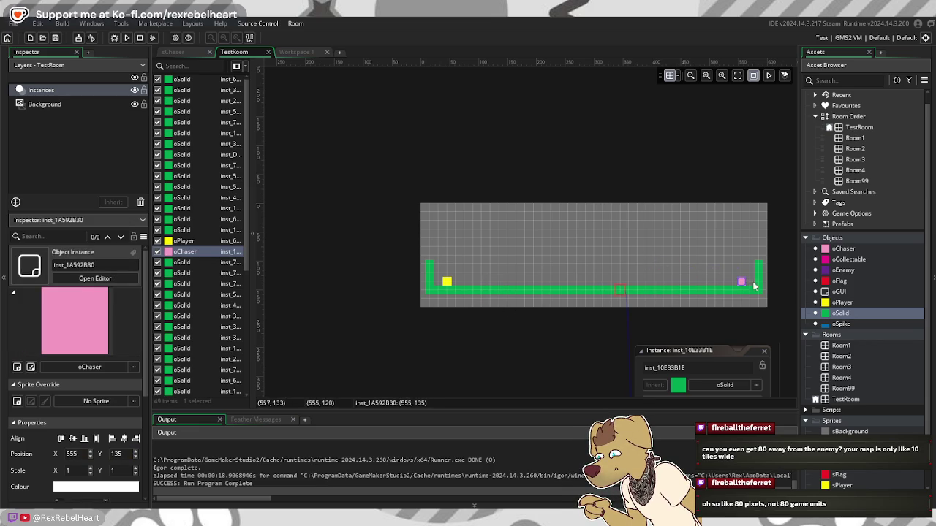
left_click(526, 367)
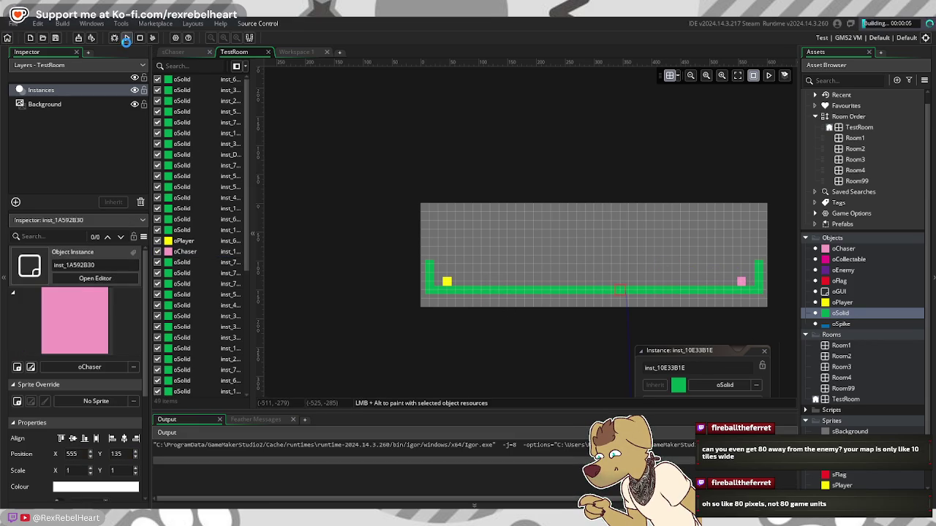
left_click(127, 38)
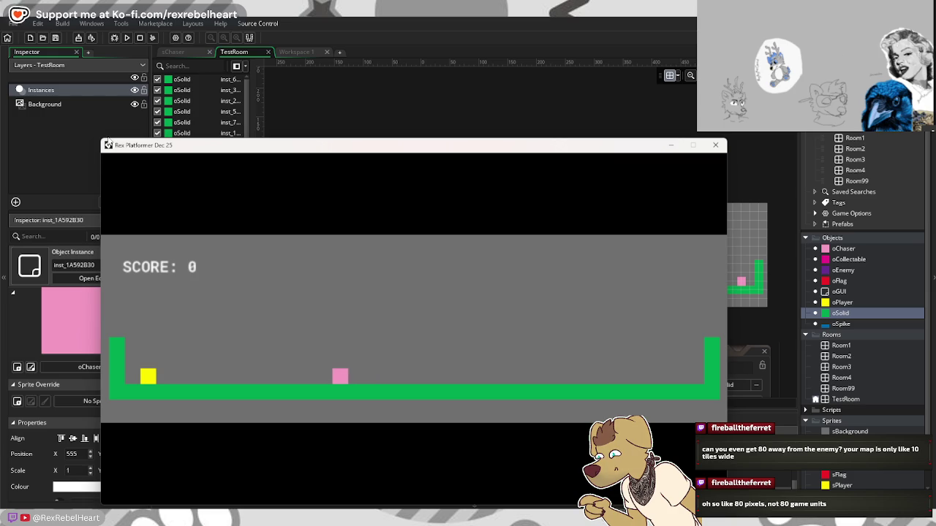
left_click(714, 145)
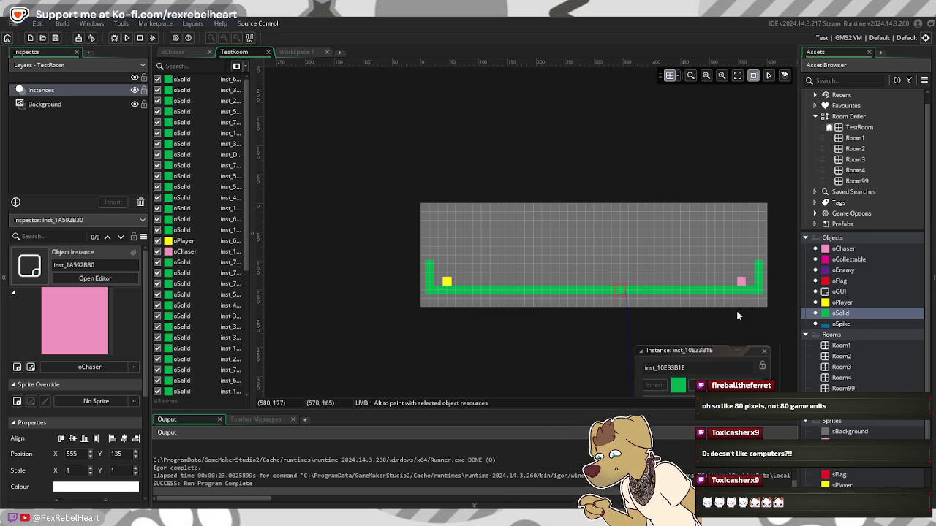
Step: Check the chaser instance and its sprite, then reopen oChaser's Step code at line 4
double_click(740, 282)
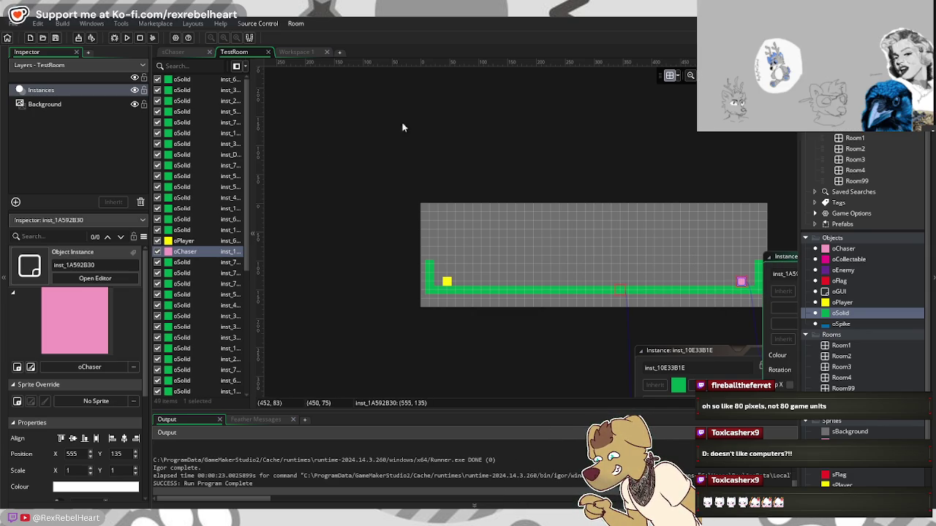
left_click(189, 54)
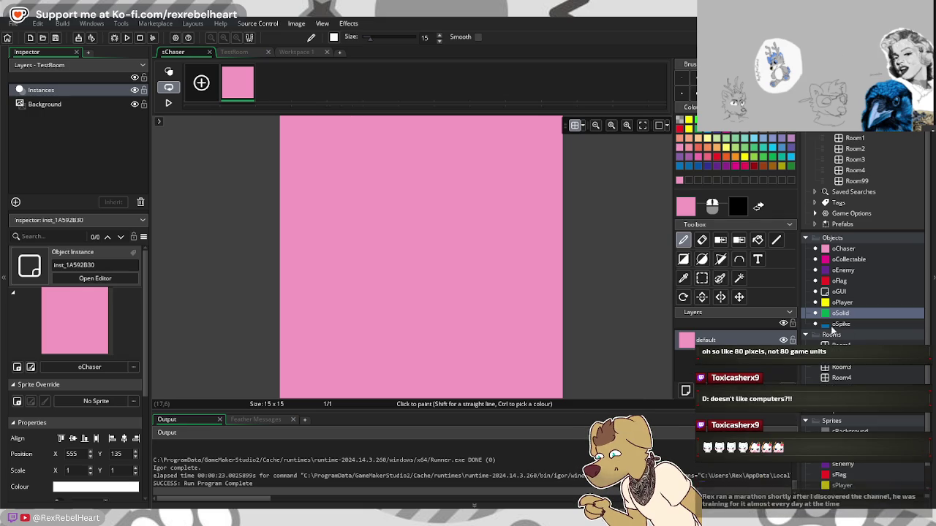
double_click(842, 249)
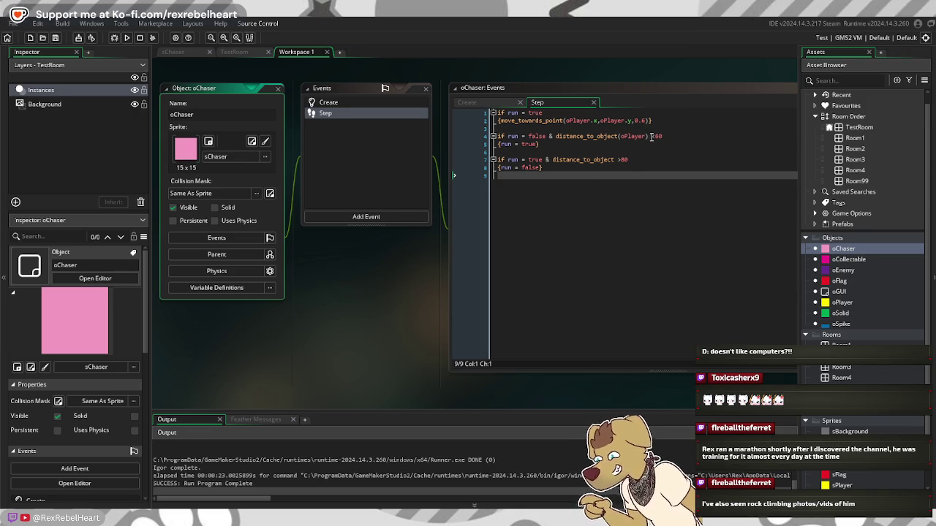
left_click(662, 136)
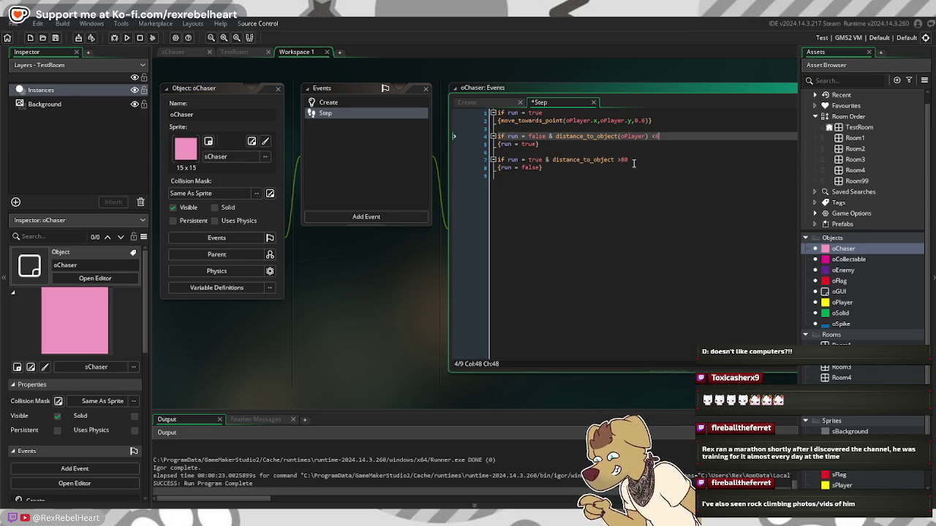
Step: Cut line 7's threshold from 80 to 8, then save, run and close the game
left_click(633, 161)
key("BackSpace")
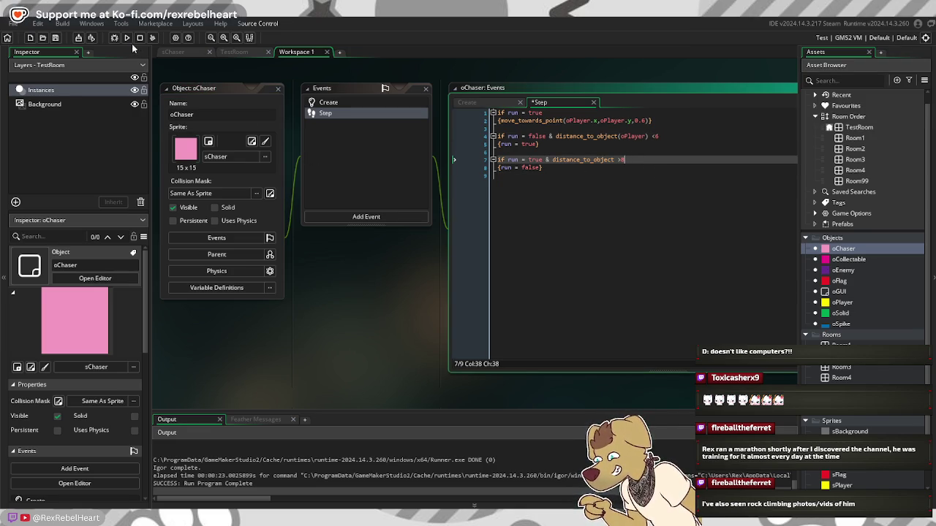
left_click(127, 38)
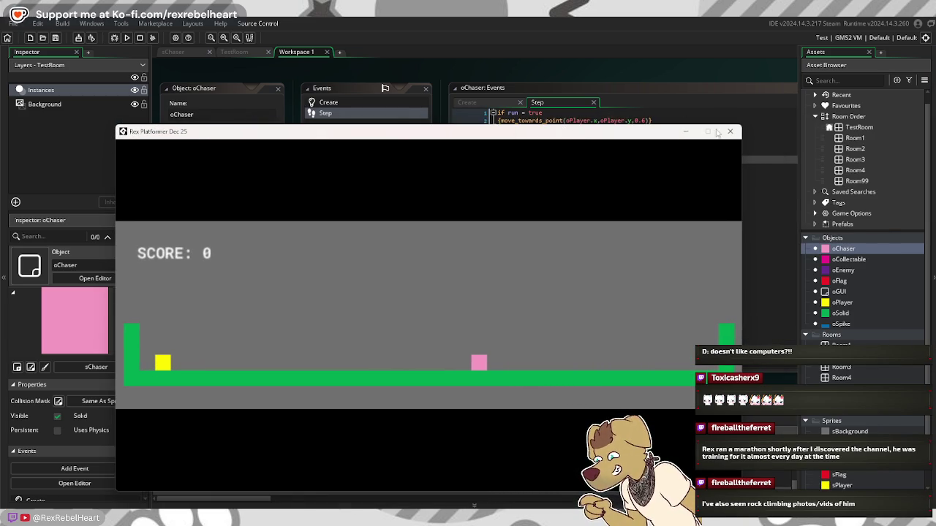
left_click(729, 131)
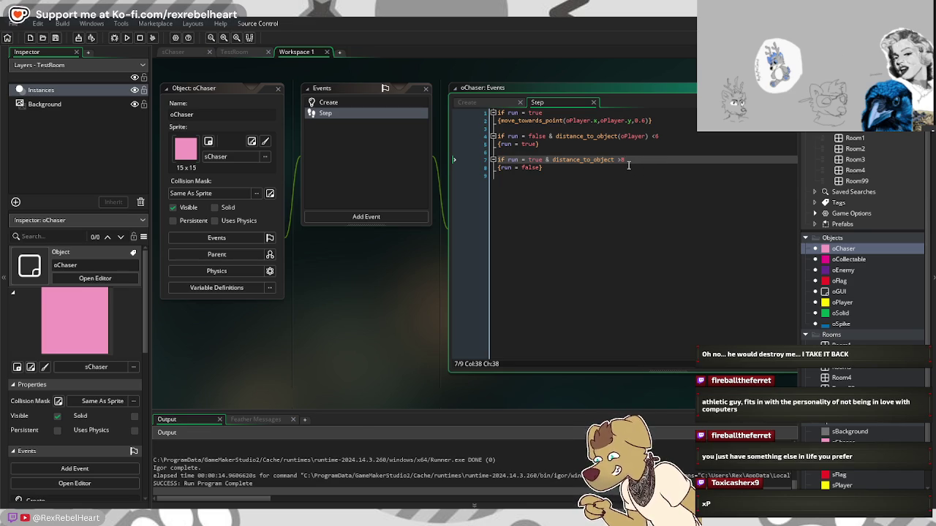
Step: Delete the digit 8 after '>' in line 7's distance condition
key("BackSpace")
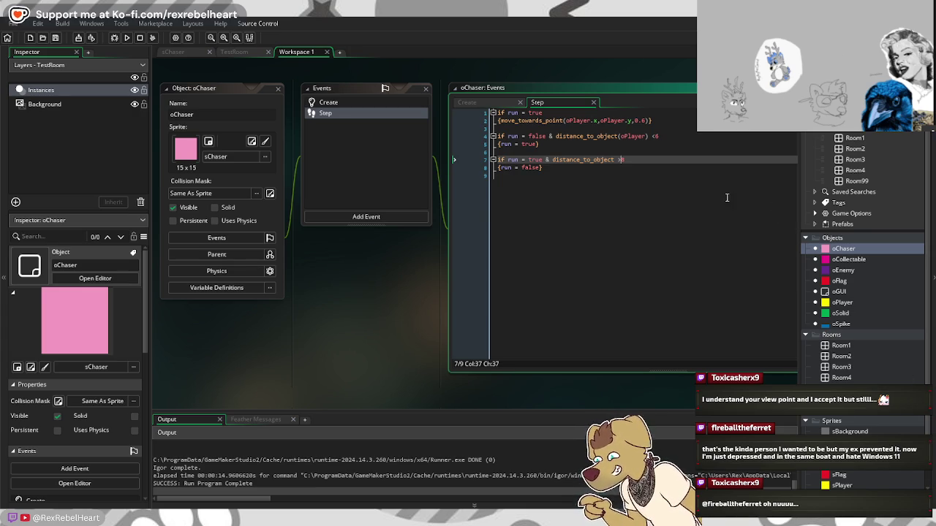
type("8")
Step: Change the & on lines 4 and 7 to && and save-run the game with F5
left_click(654, 136)
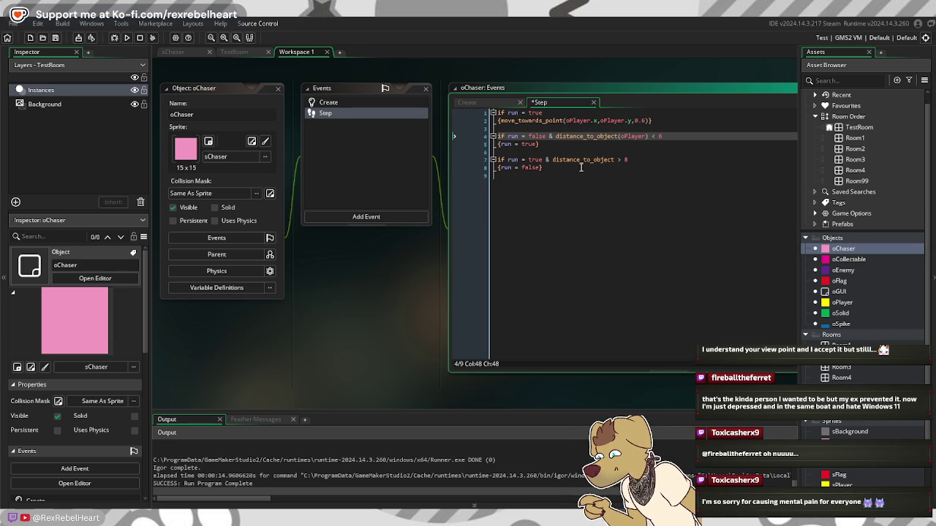
left_click(555, 132)
left_click(552, 136)
left_click(551, 162)
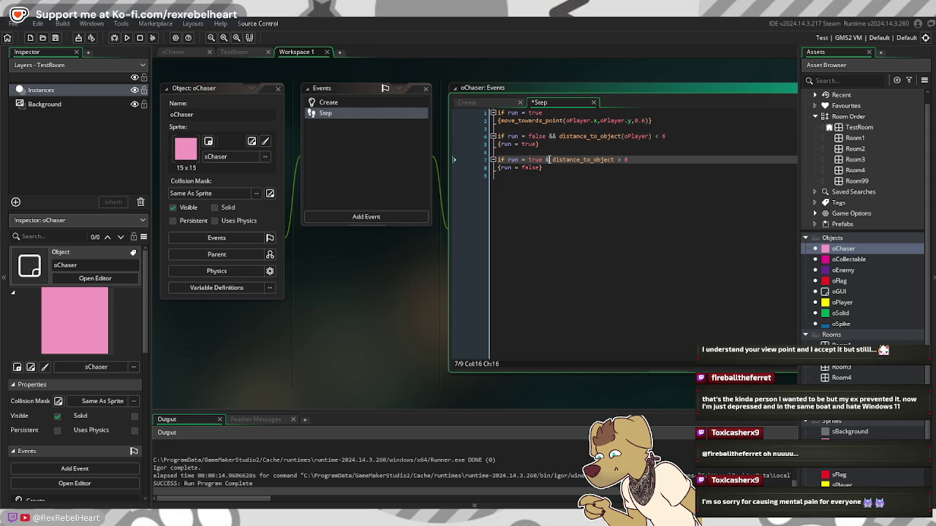
type("&")
left_click(588, 194)
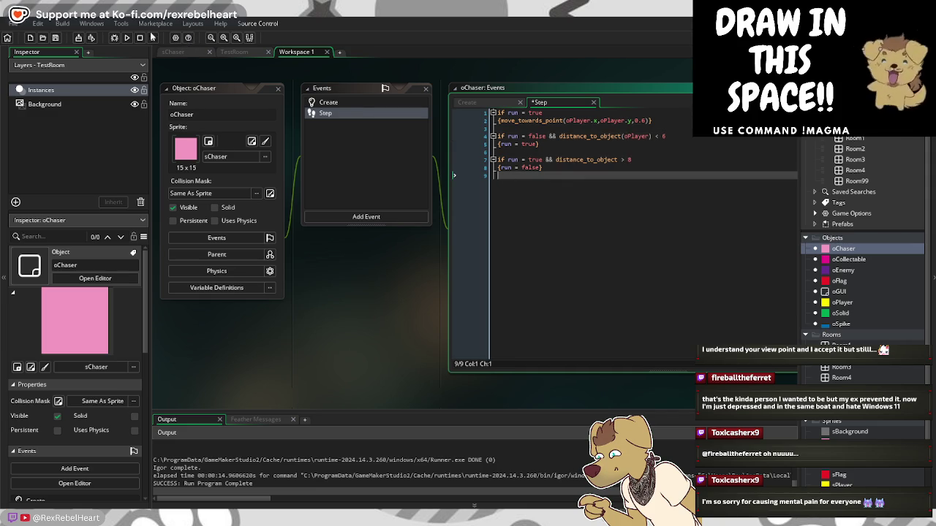
key("F5")
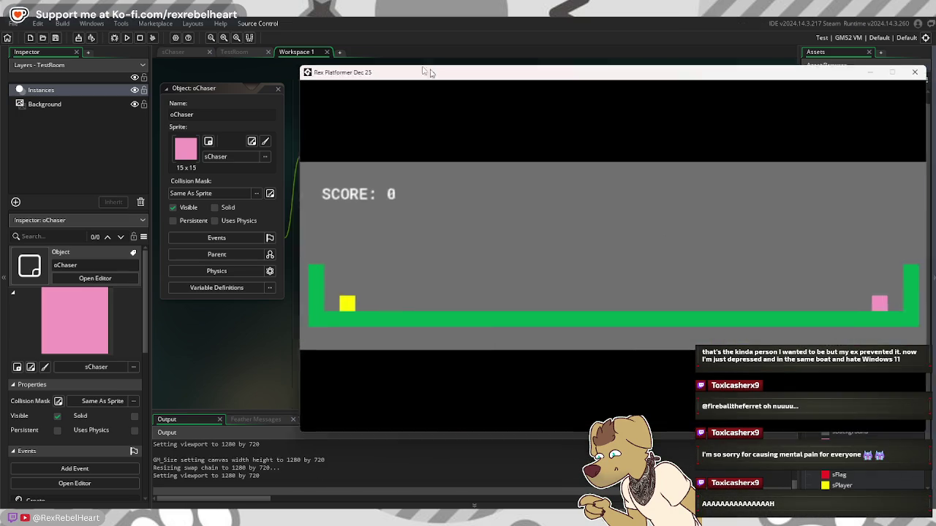
mouse_move(432, 73)
left_mouse_down()
mouse_move(282, 73)
mouse_move(317, 78)
left_mouse_up()
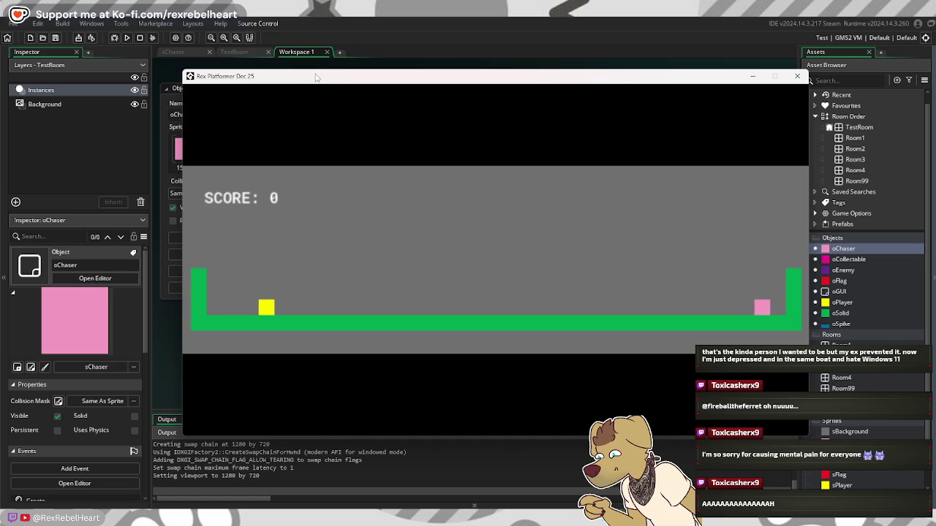
key("Right")
key("Right")
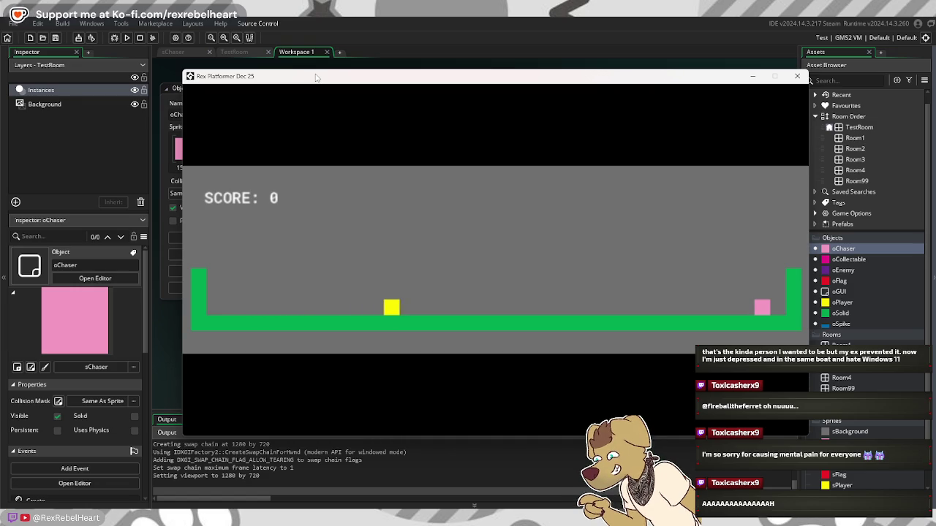
key("Right")
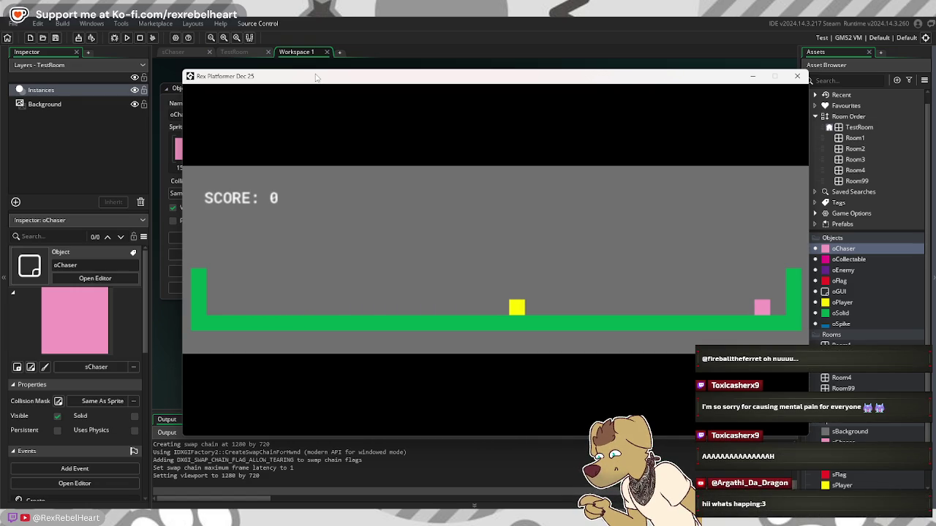
key("Right")
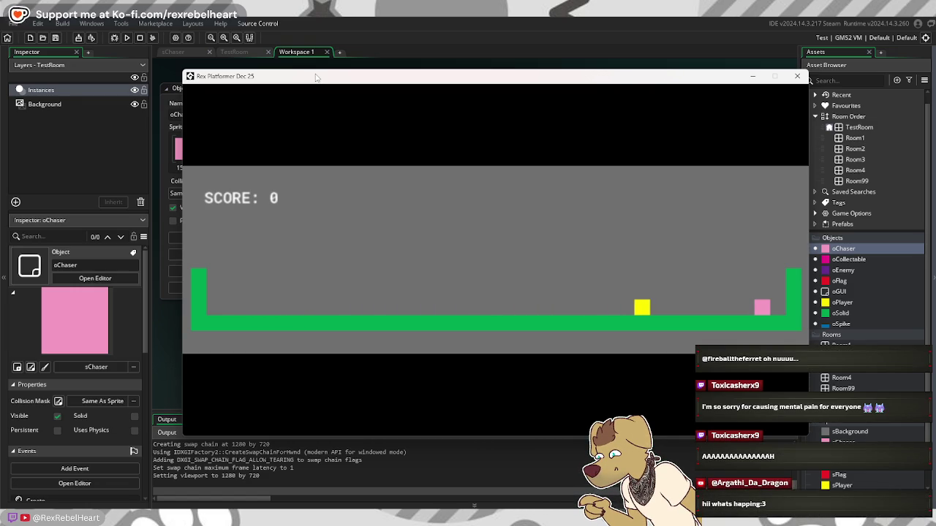
key("Right")
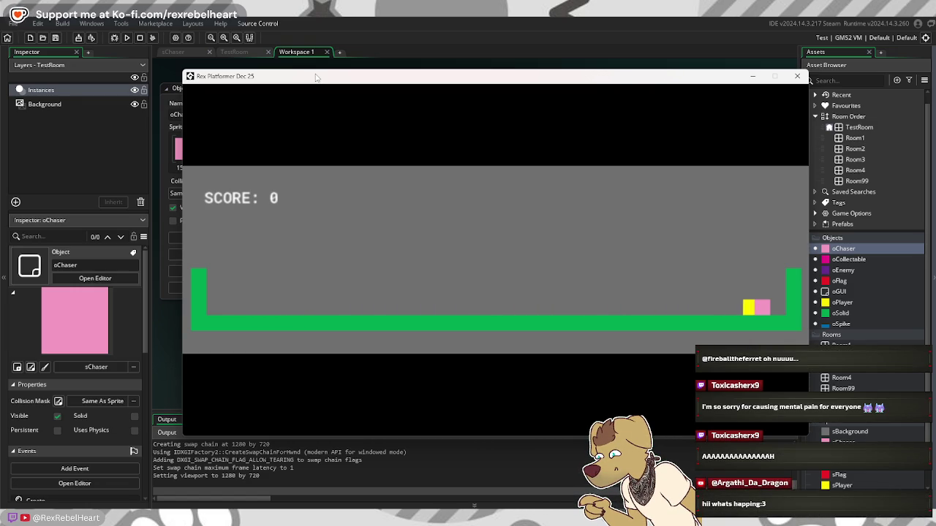
key("Left")
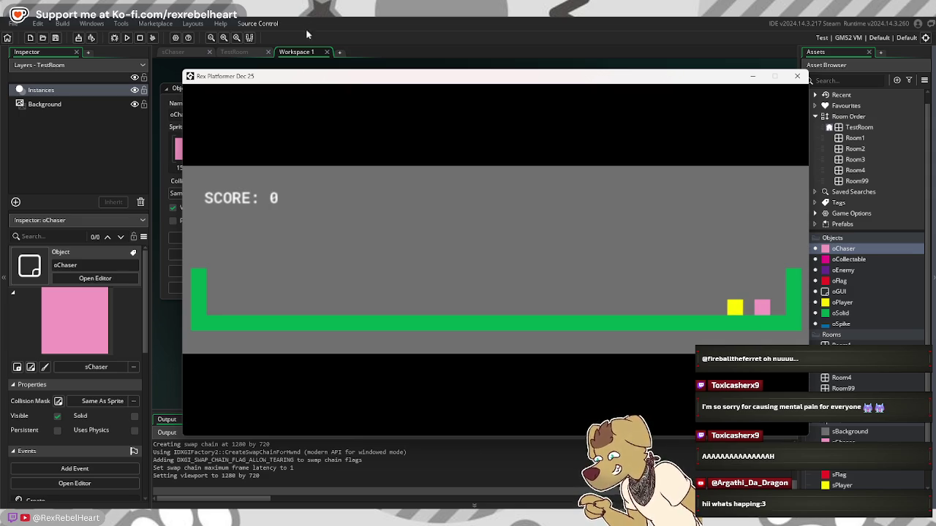
left_click(791, 82)
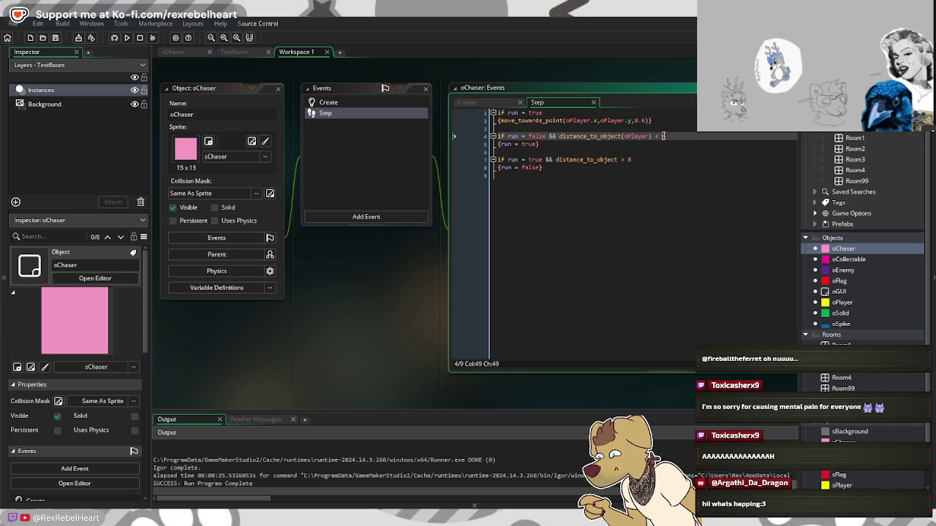
Step: Restore the thresholds to < 60 and > 80, rerun the game, and reposition its window
left_click(633, 160)
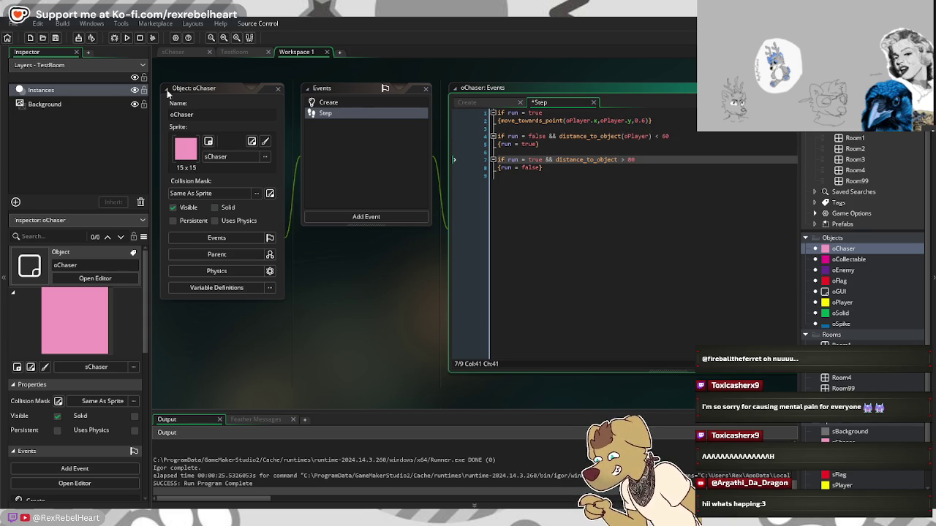
left_click(127, 38)
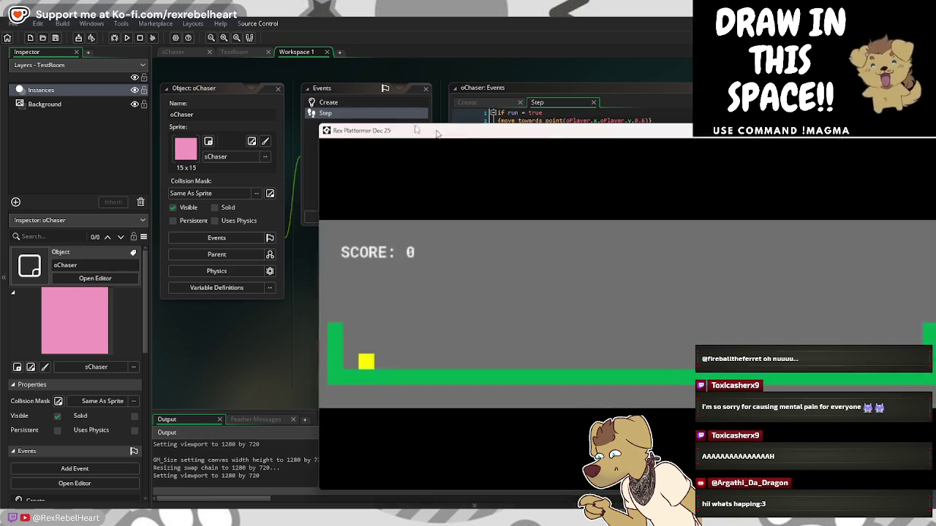
left_click_drag(434, 131, 310, 119)
key("Right")
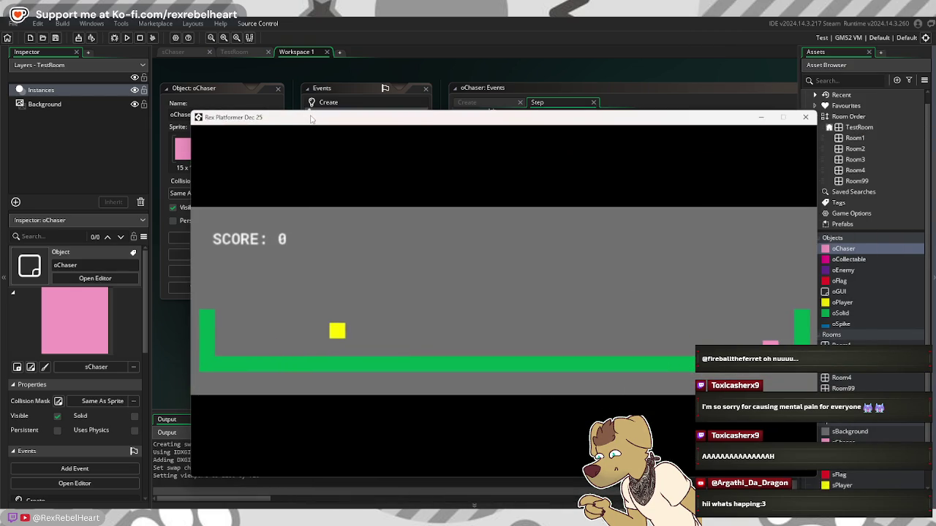
key("Right")
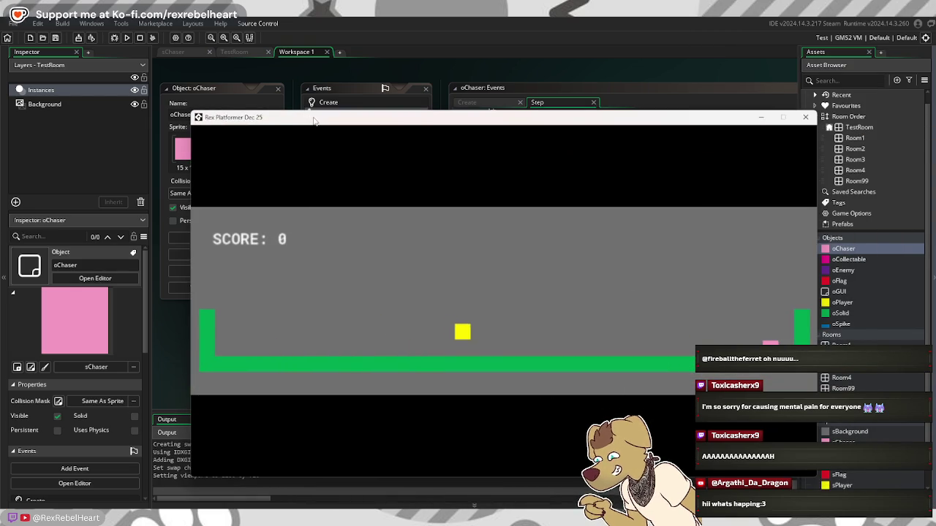
key("Right")
key("space")
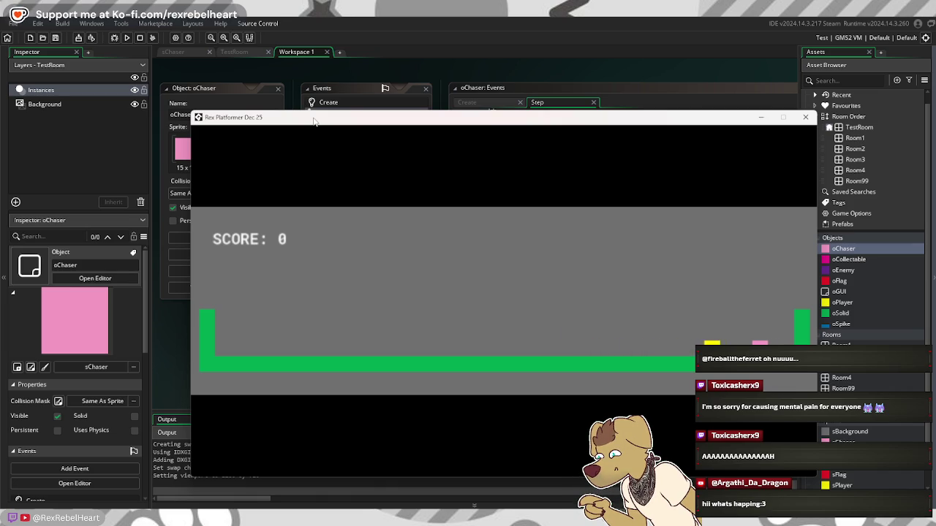
key("Left")
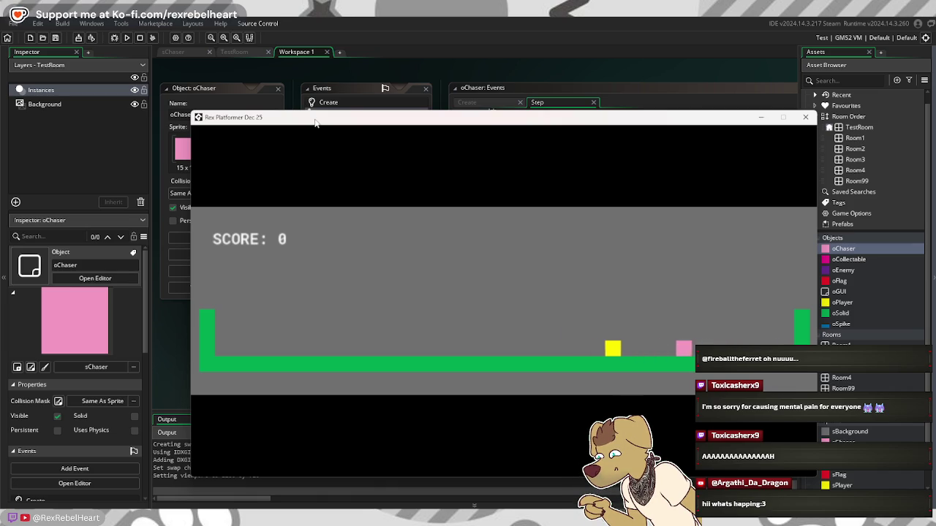
key("Left")
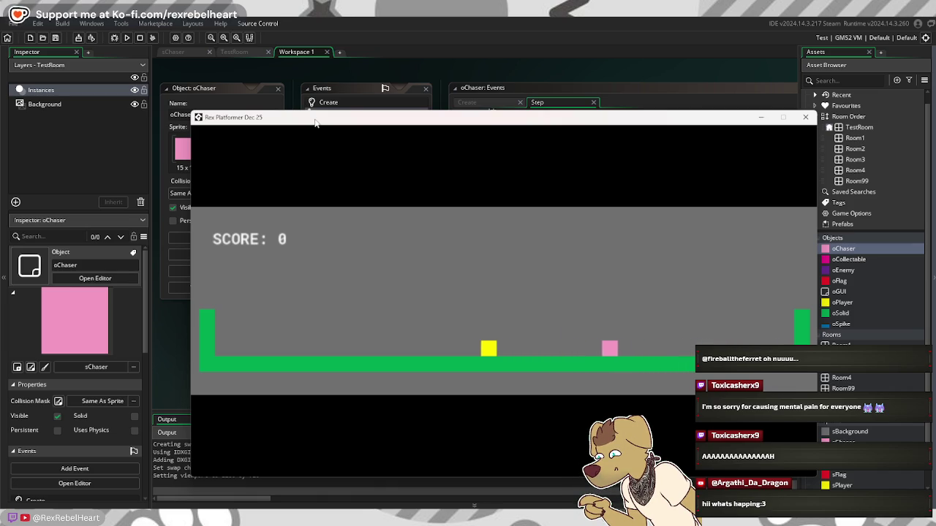
key("Left")
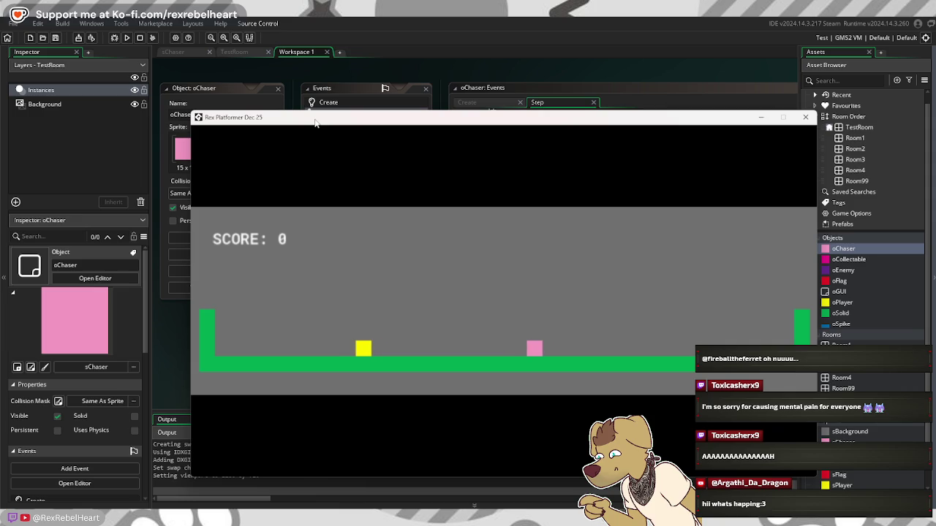
key("Left")
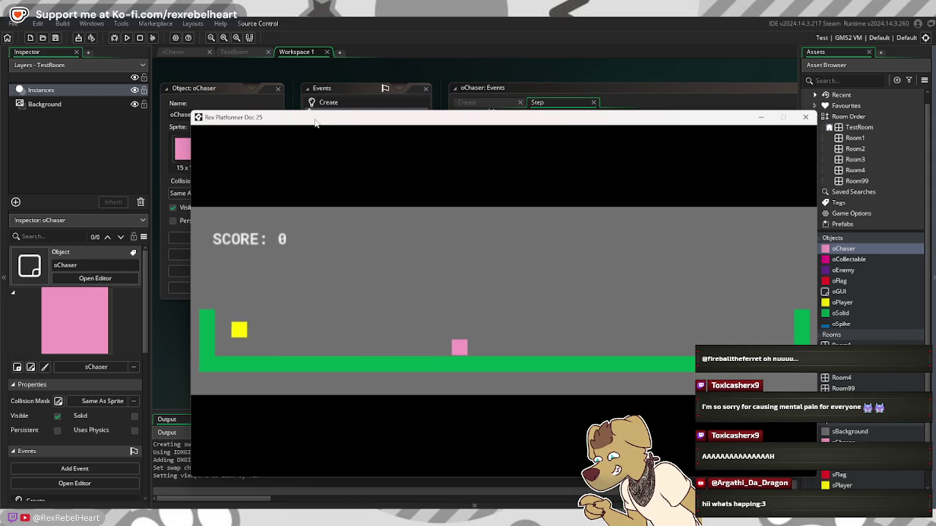
key("Right")
key("Right")
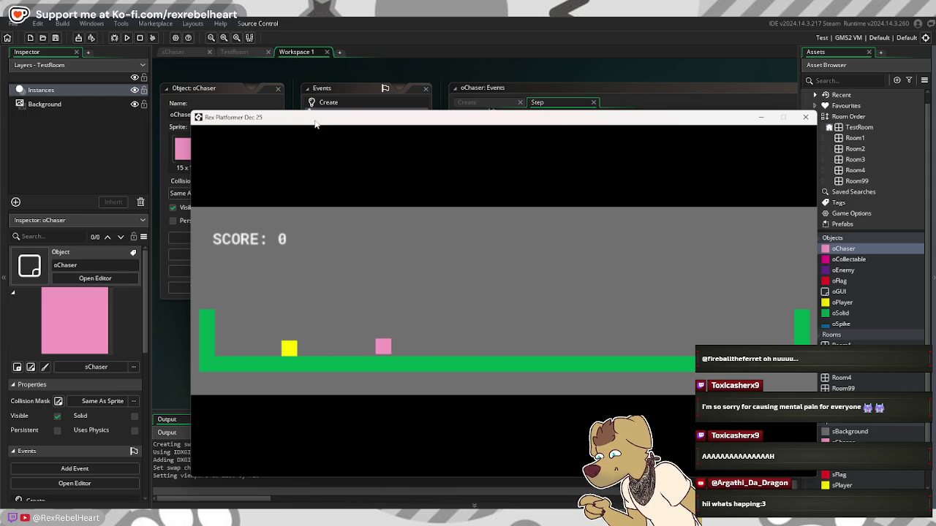
key("Up")
key("Right")
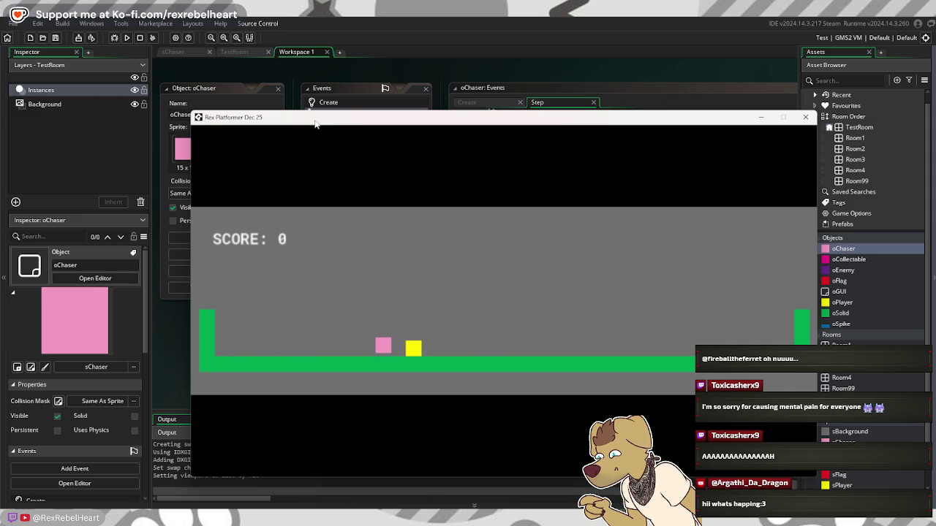
key("Right")
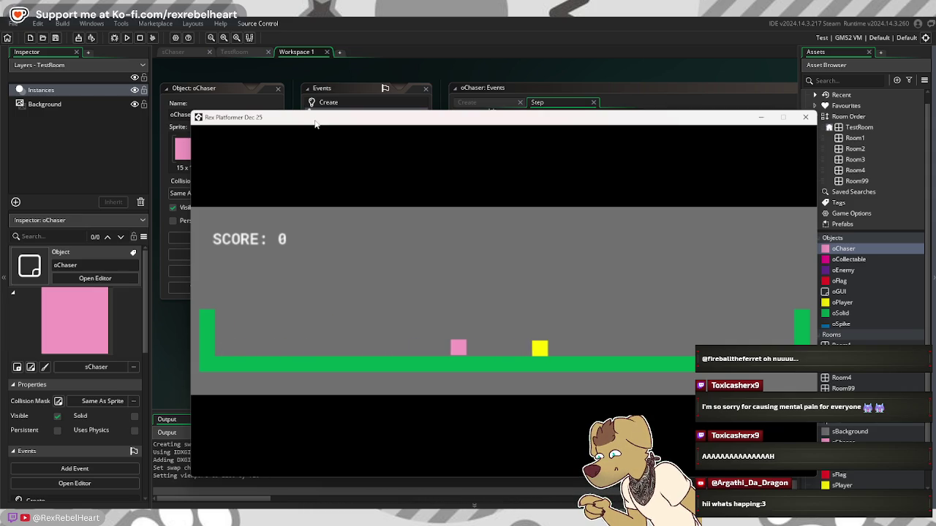
key("Right")
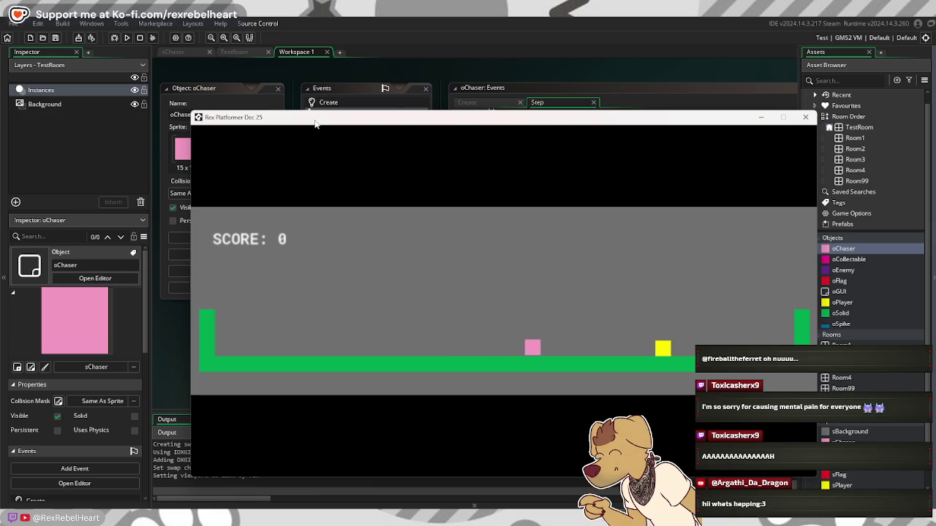
left_click(805, 117)
left_click(638, 159)
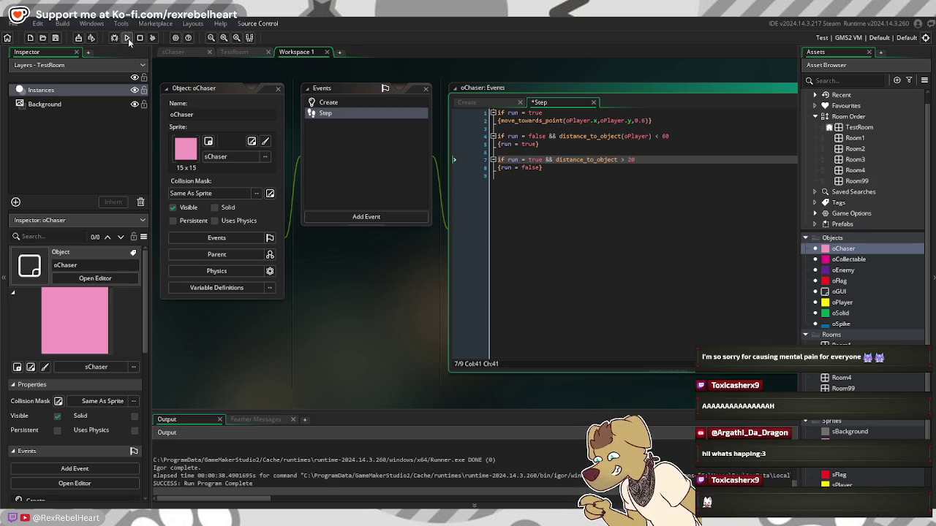
Step: Run the game, walk the player right up beside the pink chaser, jump, then close it
left_click(128, 38)
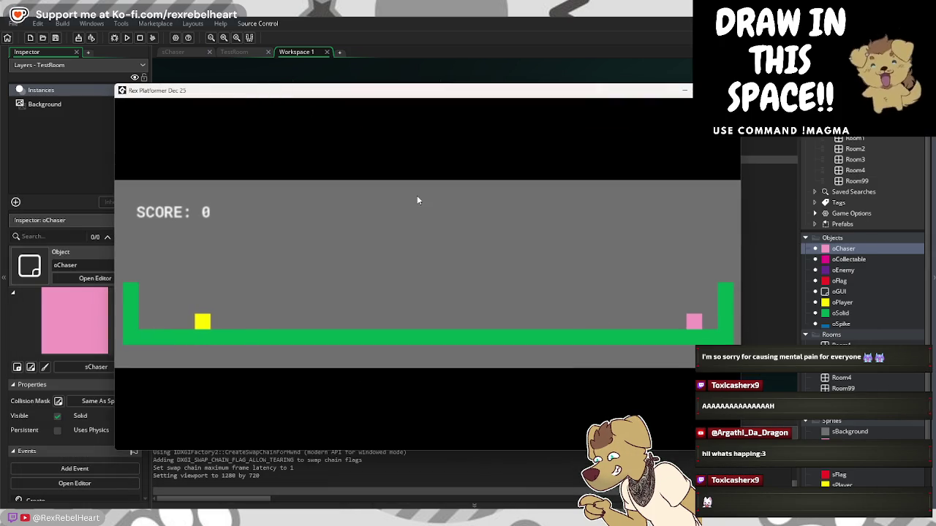
key("Right")
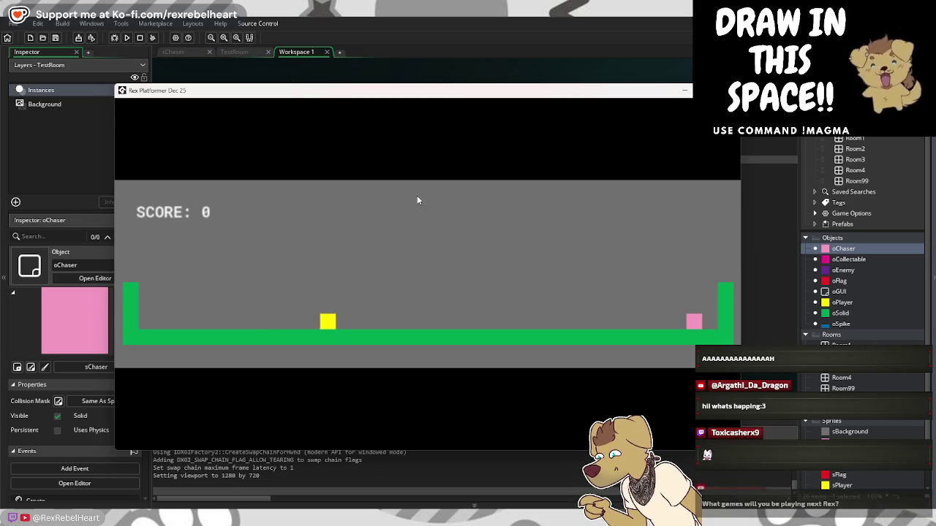
key("Right")
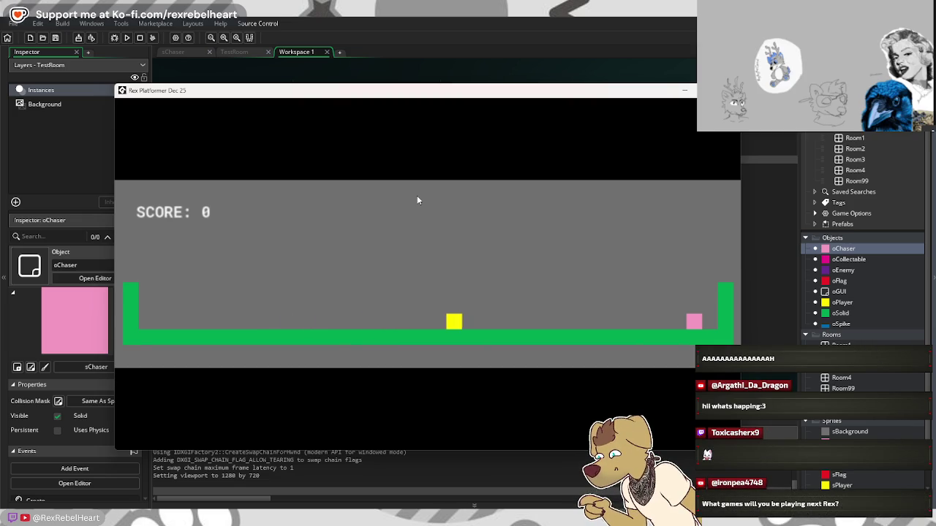
key("Right")
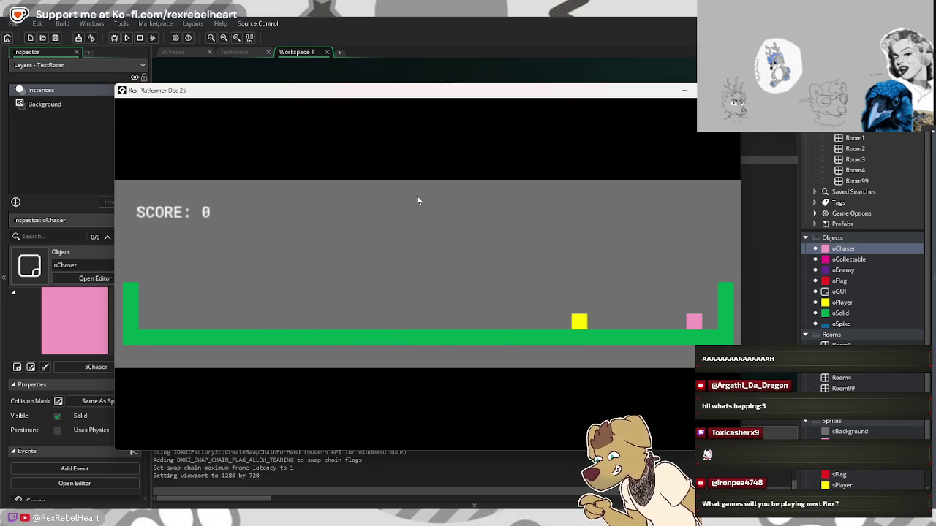
key("Right")
key("Left")
key("Right")
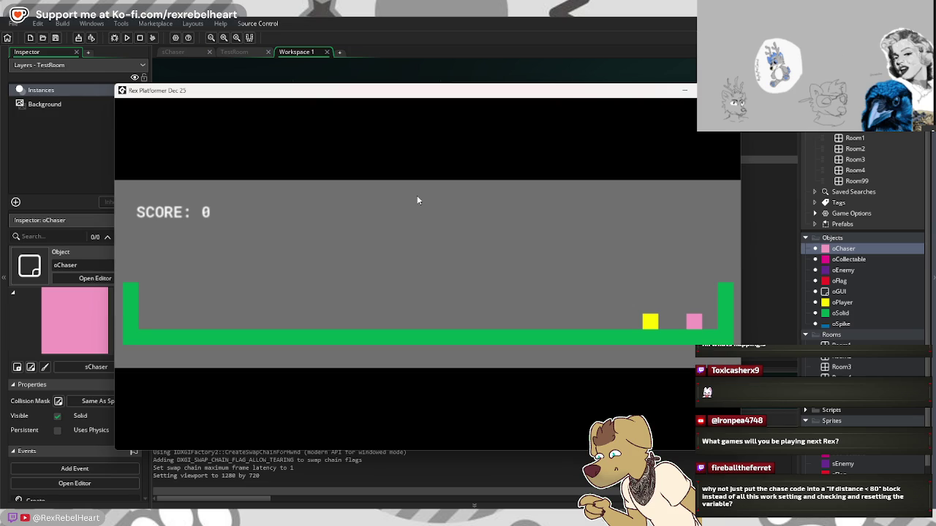
key("space")
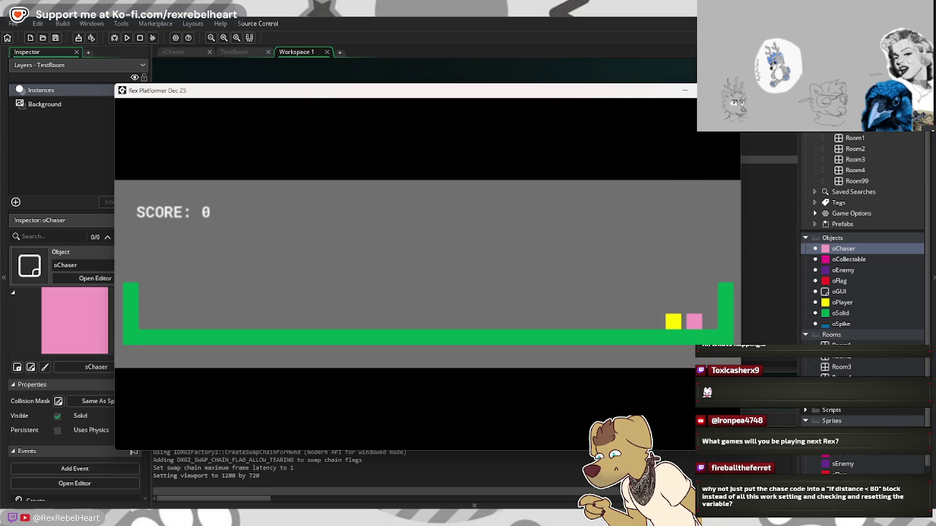
key("Escape")
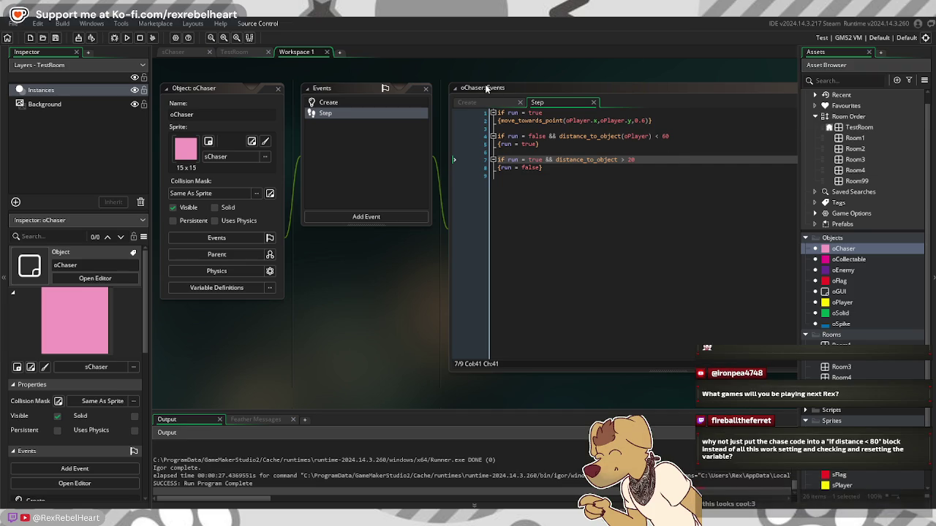
Step: In TestRoom, drag the oChaser instance left from x 555 to x 105 beside the player
left_click(225, 55)
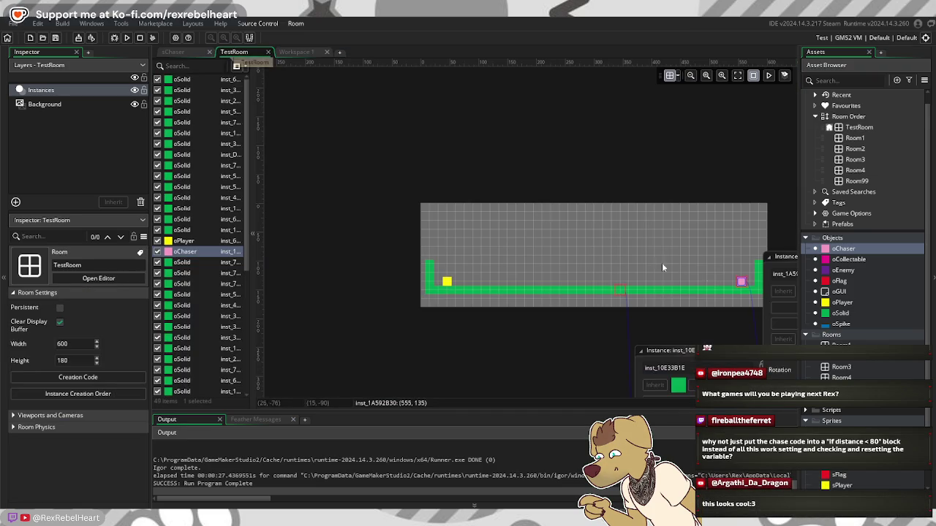
double_click(744, 287)
left_click_drag(743, 288, 487, 285)
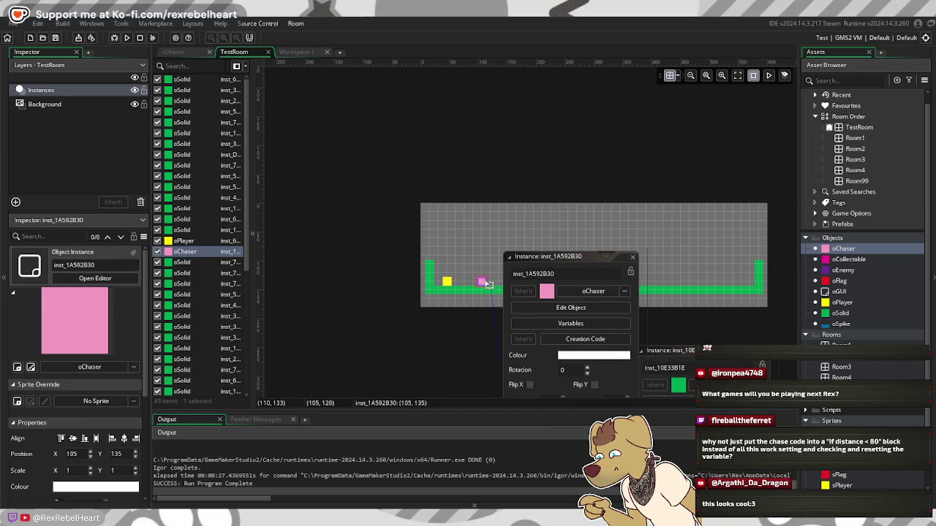
left_click(554, 188)
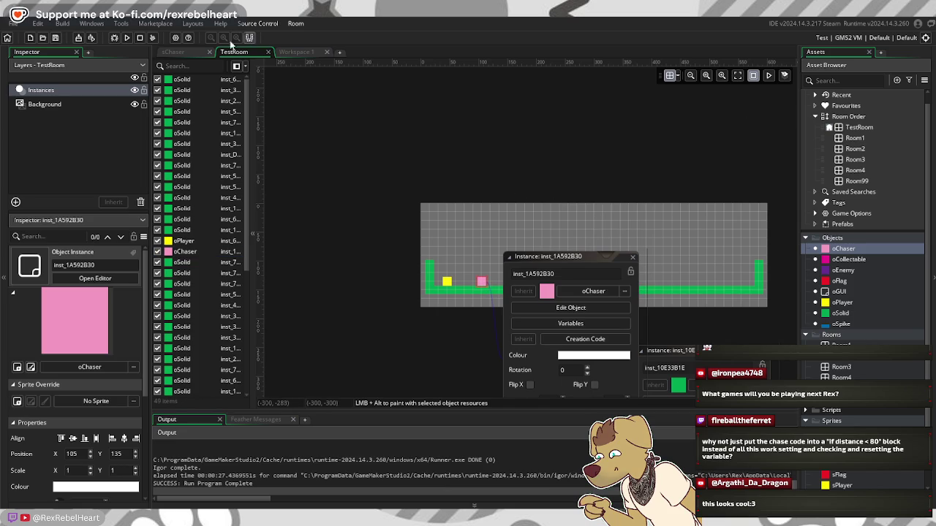
Step: Test-run the game moving the player right, then close it and the instance popup, and reopen oChaser
left_click(128, 38)
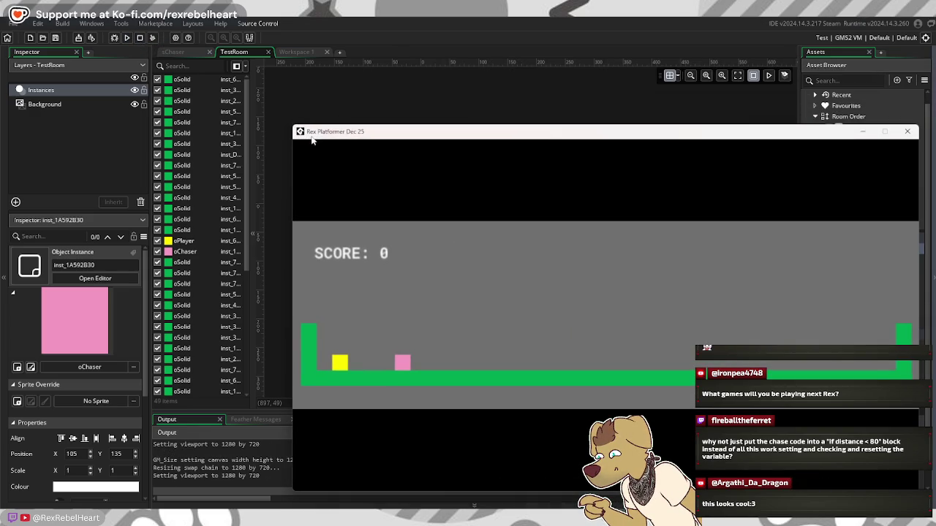
key("Right")
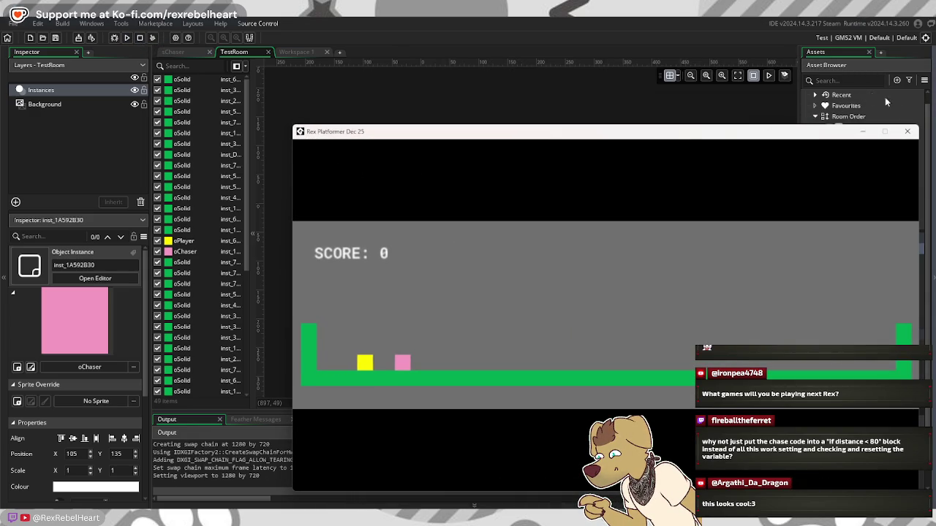
left_click(907, 131)
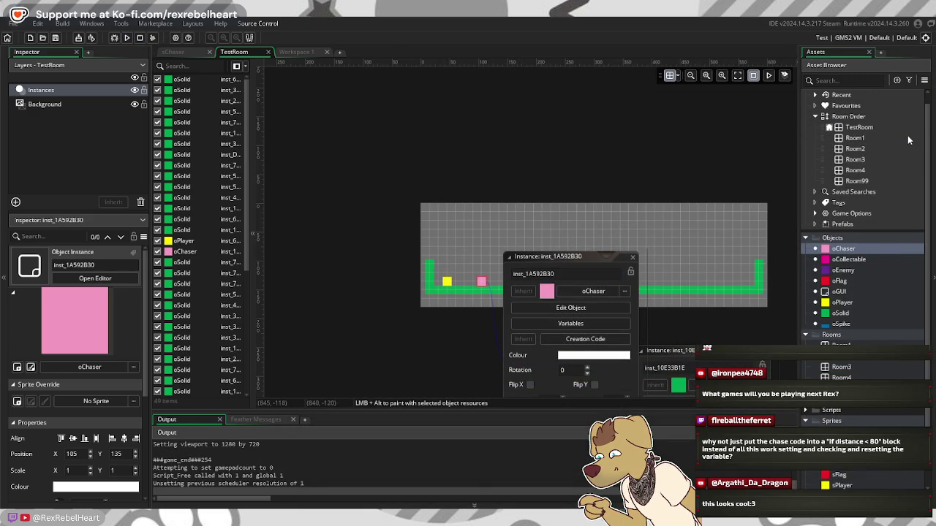
left_click(632, 257)
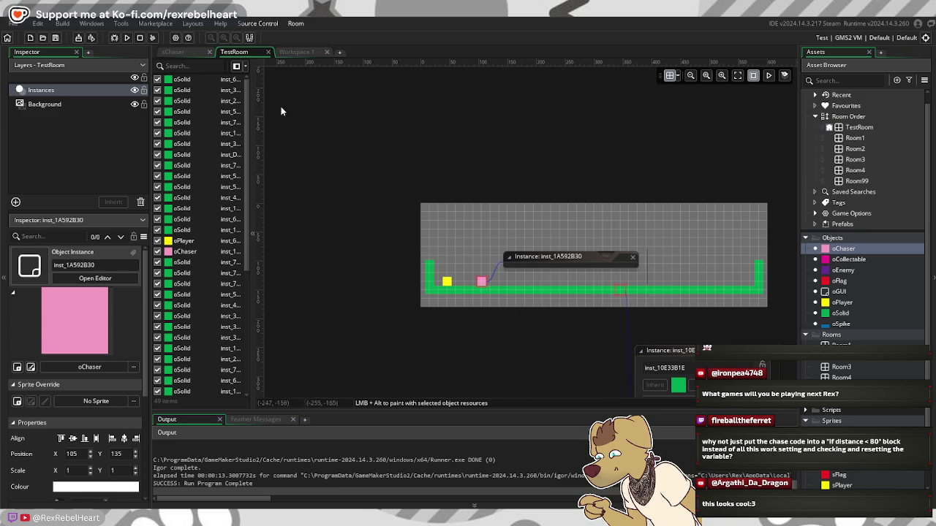
double_click(868, 251)
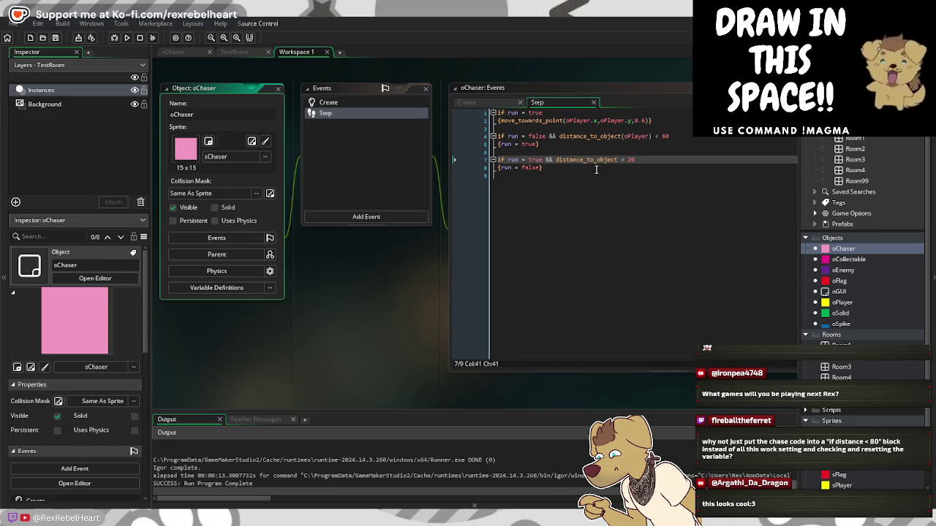
Step: Delete the distance > 20 stop-chase block on lines 7–8 and start a new build
left_click_drag(596, 170, 497, 159)
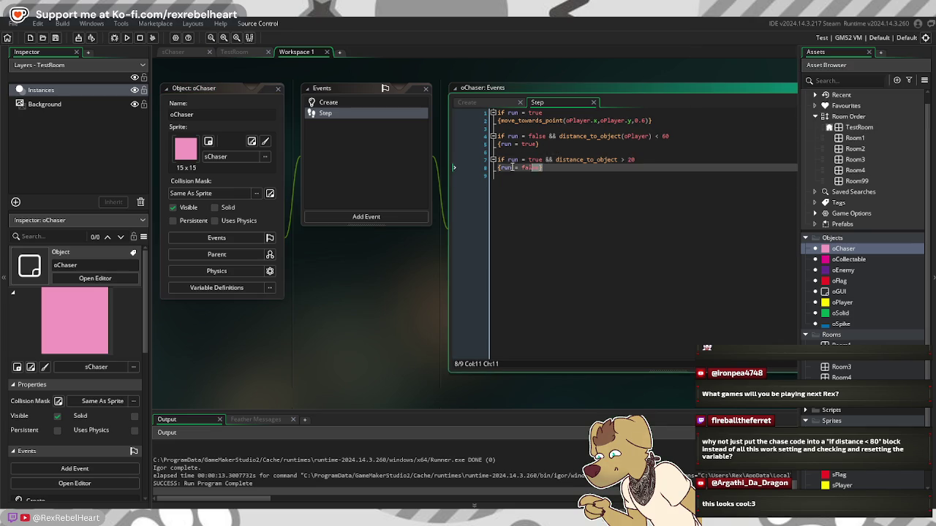
key("BackSpace")
key("BackSpace")
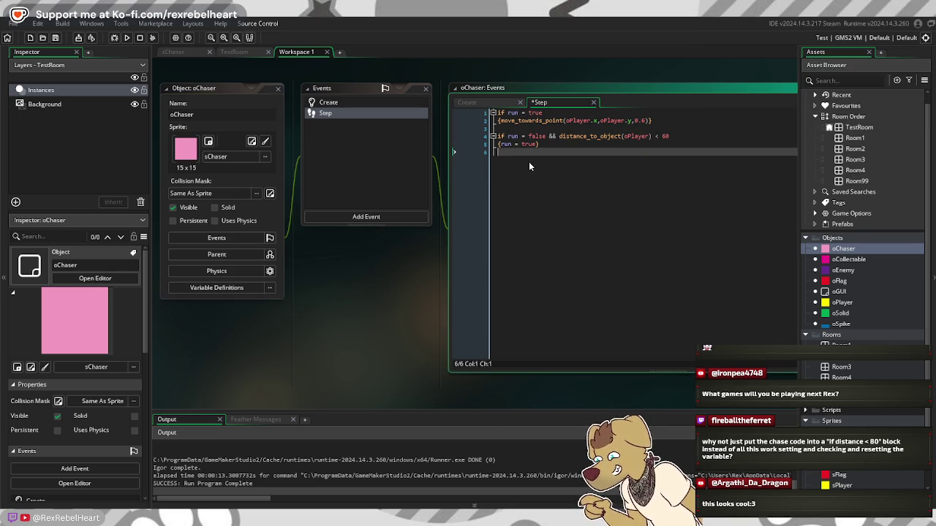
left_click(126, 38)
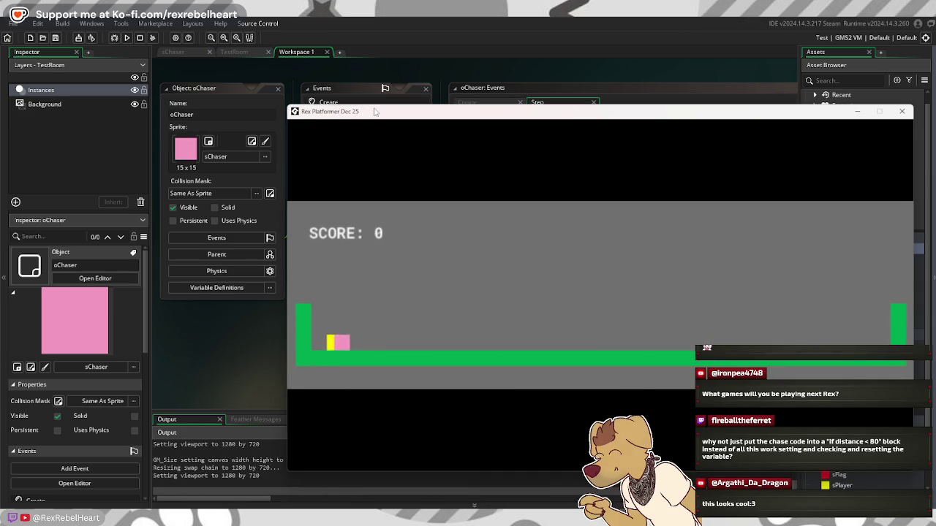
Step: Run the player right with a jump, back left, then right again while the chaser follows
key("Right")
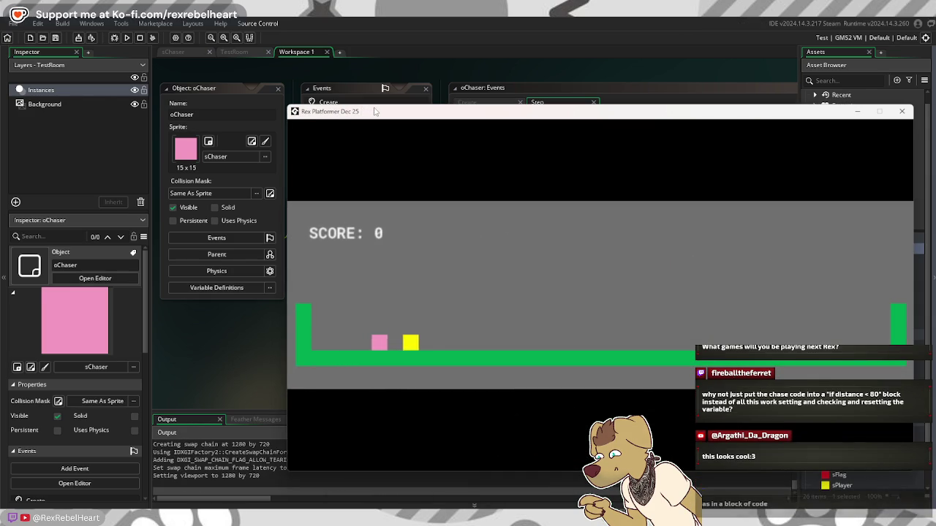
key("Right")
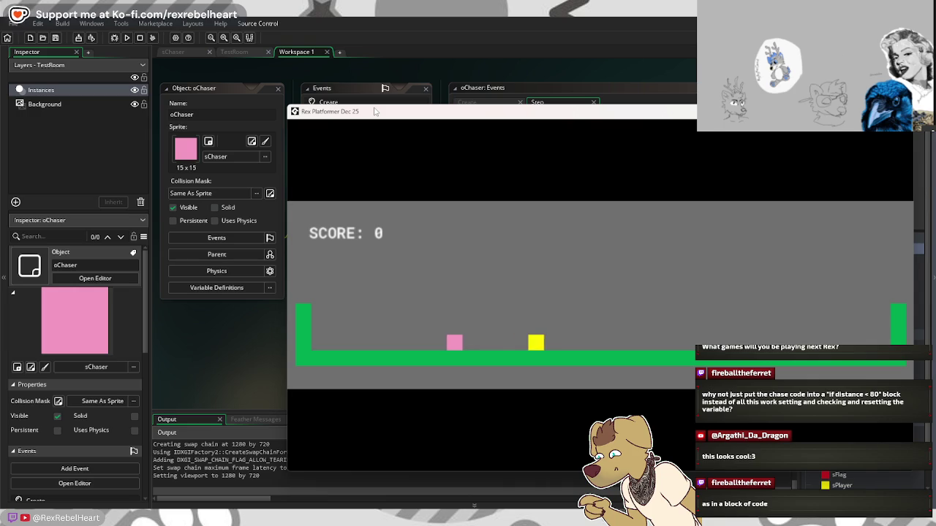
key("Right")
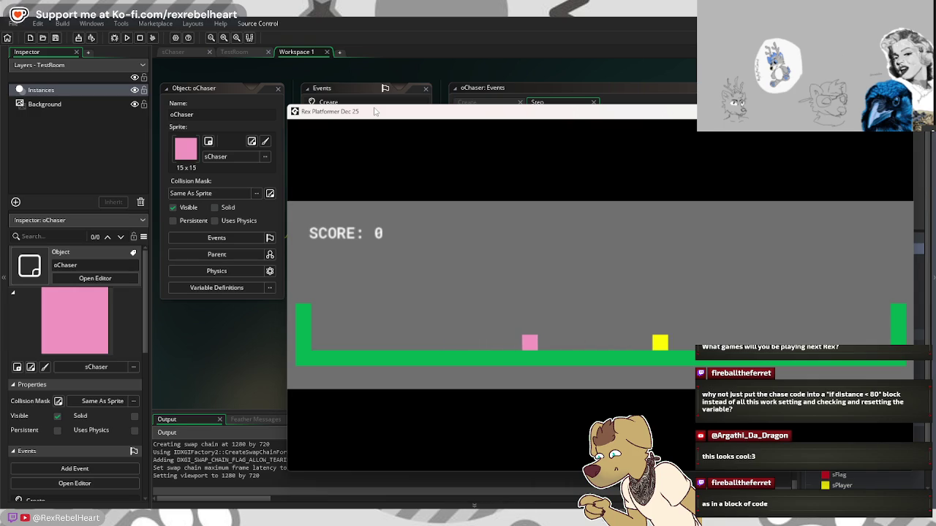
key("Right")
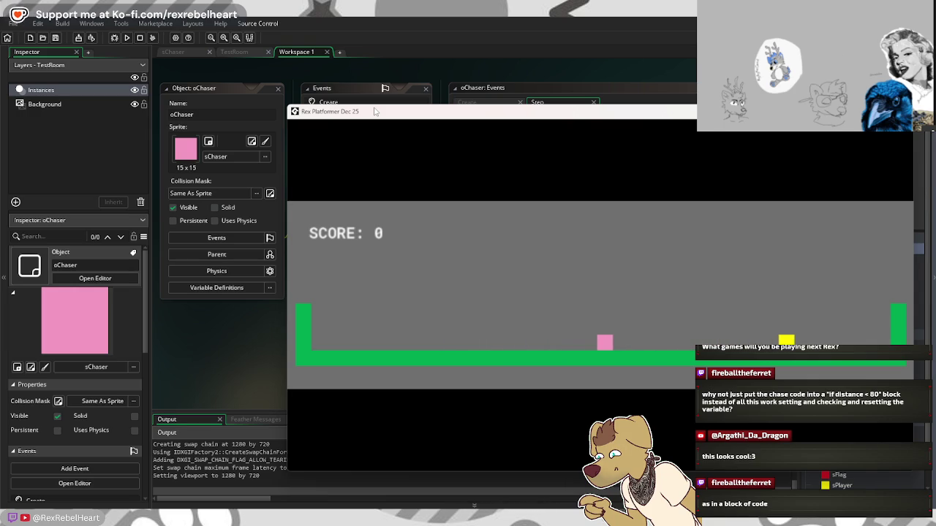
key("space")
key("space")
key("Left")
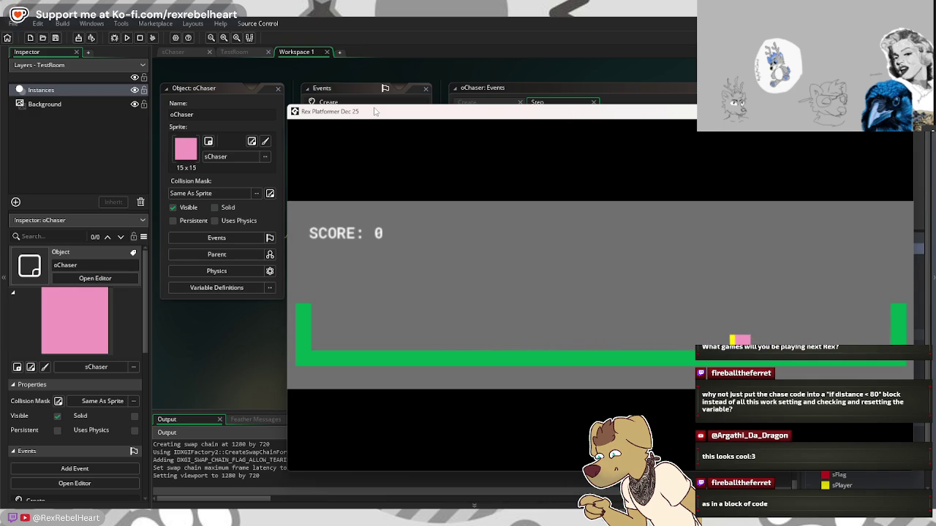
key("Left")
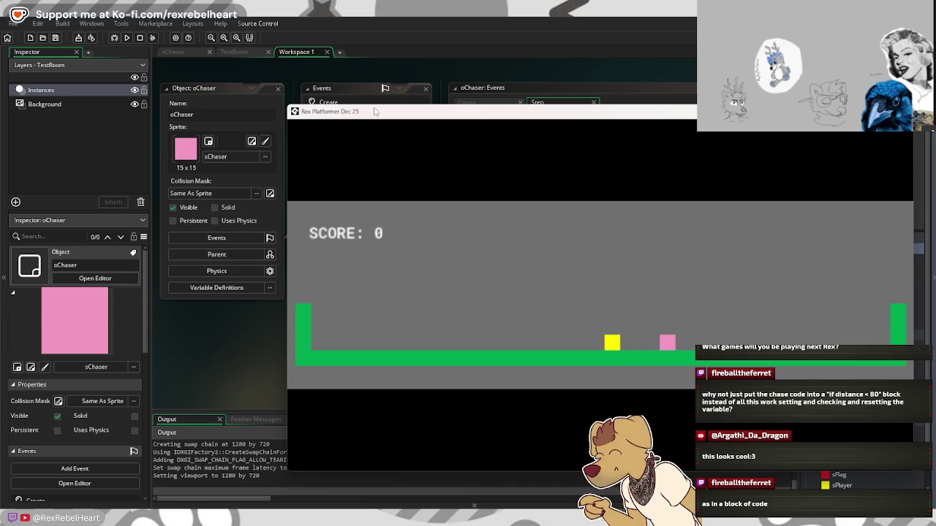
key("Left")
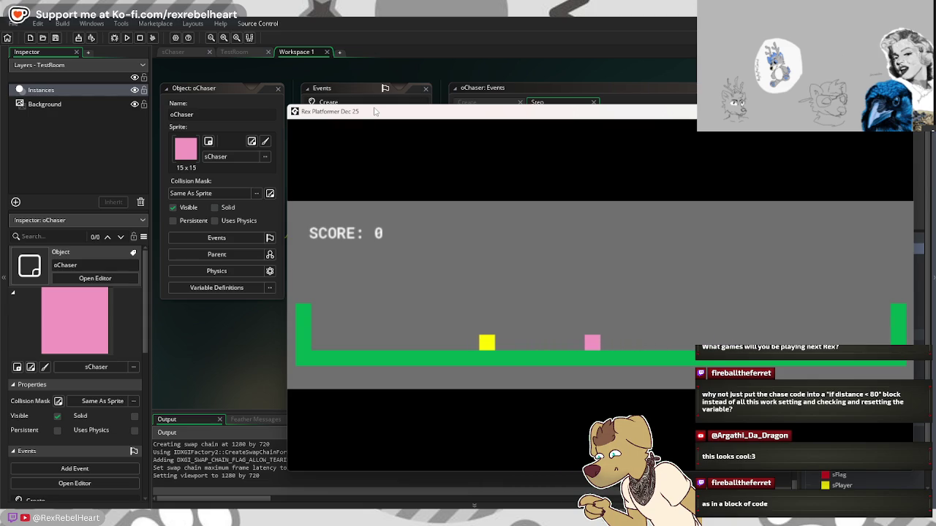
key("Left")
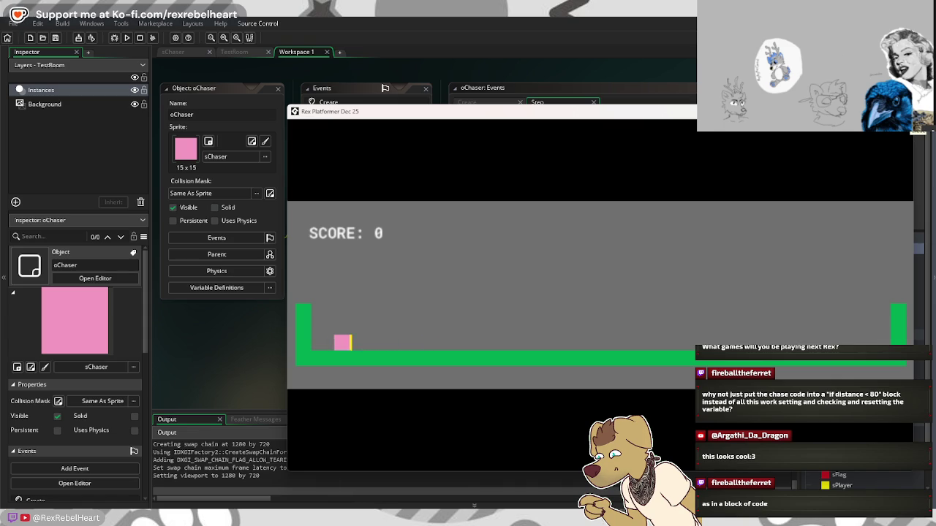
key("Right")
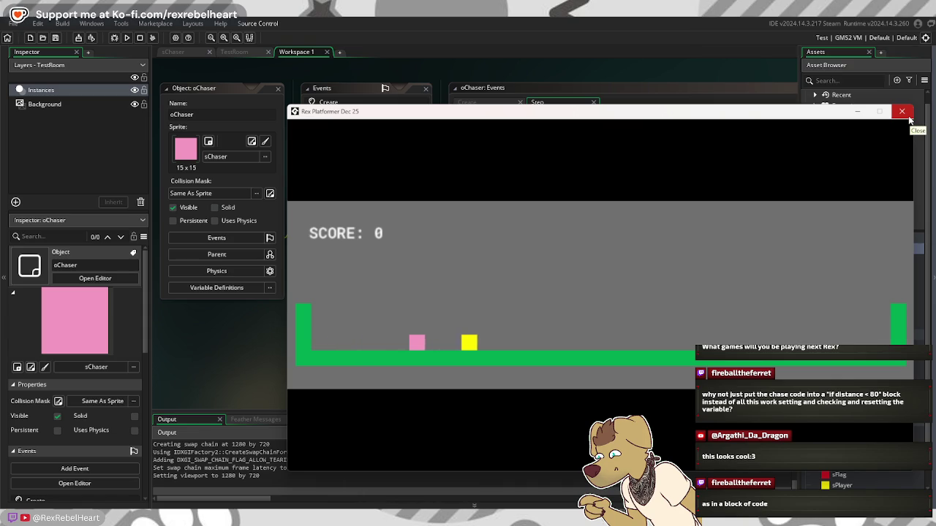
left_click(906, 114)
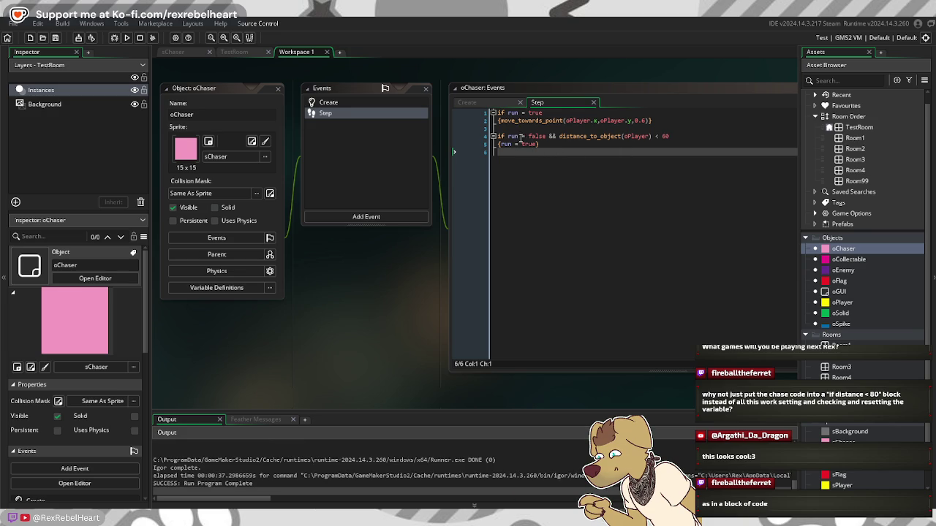
Step: Change line 4's chase trigger distance from 60 to 20 and run the game with F5
left_click(716, 139)
key("BackSpace")
key("BackSpace")
type("20")
key("F5")
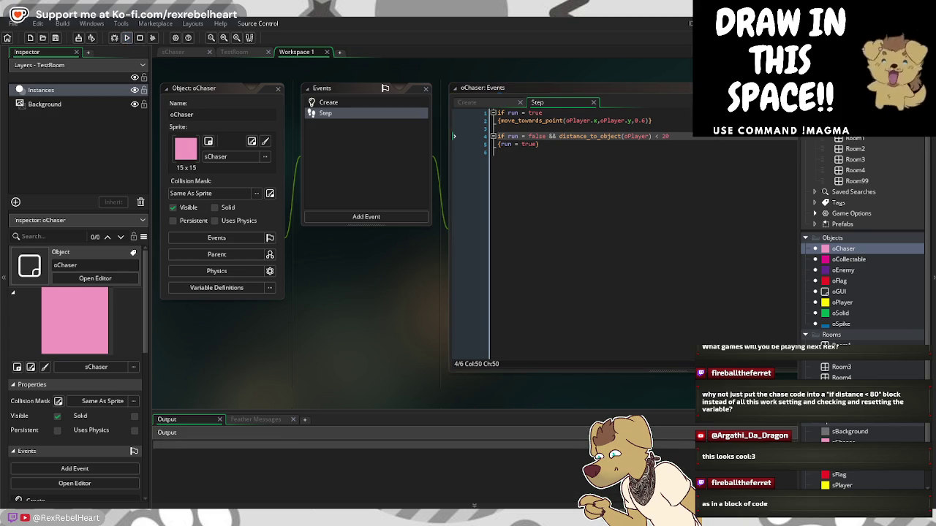
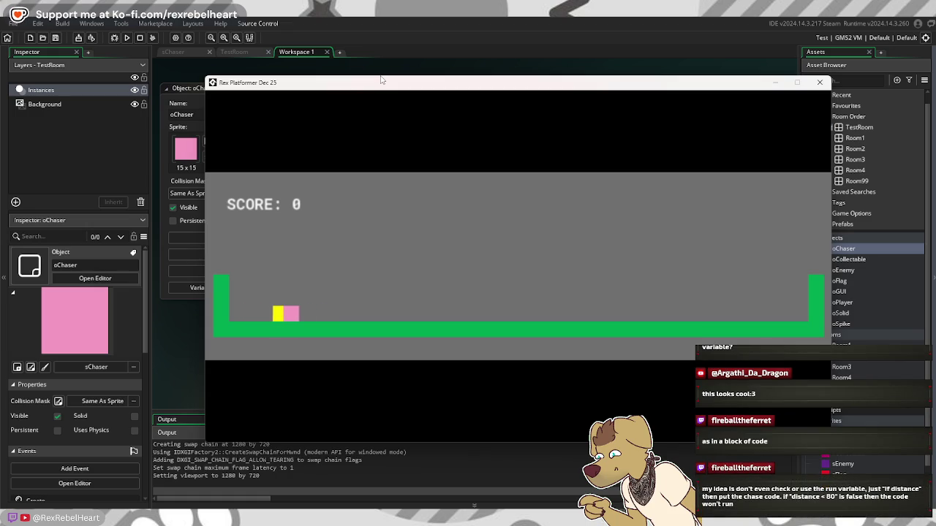
Step: Run the player right toward the wall, then back and forth and left past the chaser, and close the game
key("Right")
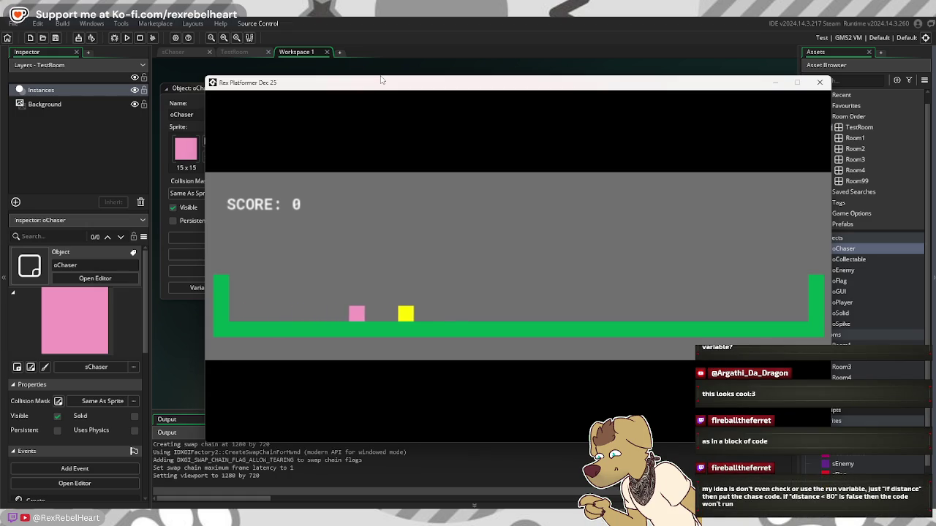
key("Right")
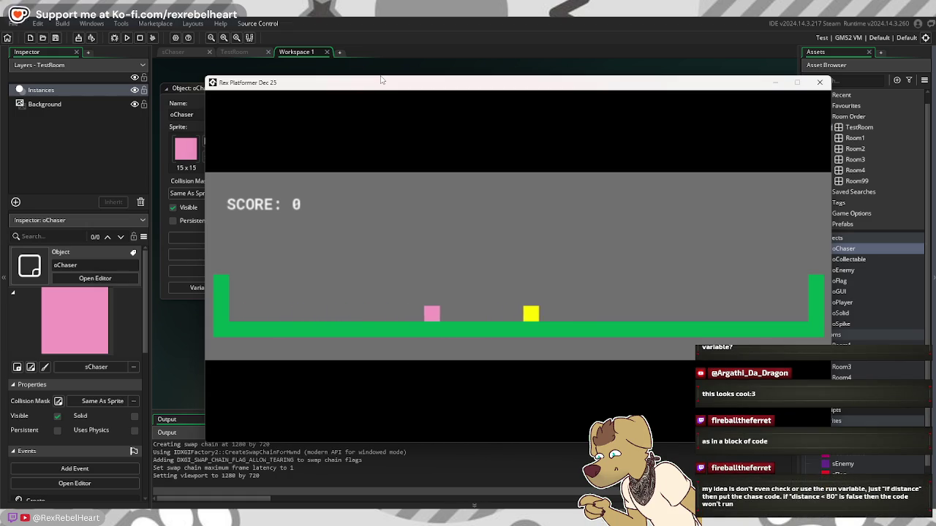
key("Right")
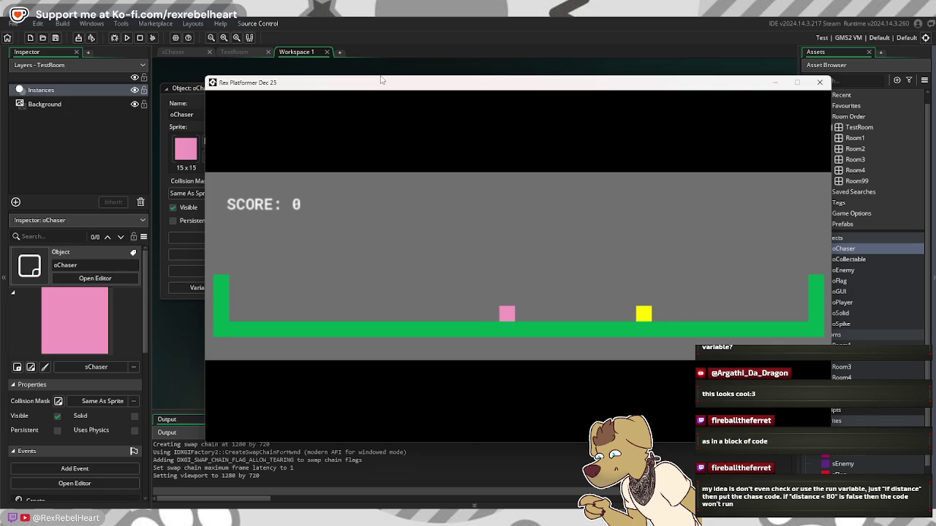
key("Left")
key("Right")
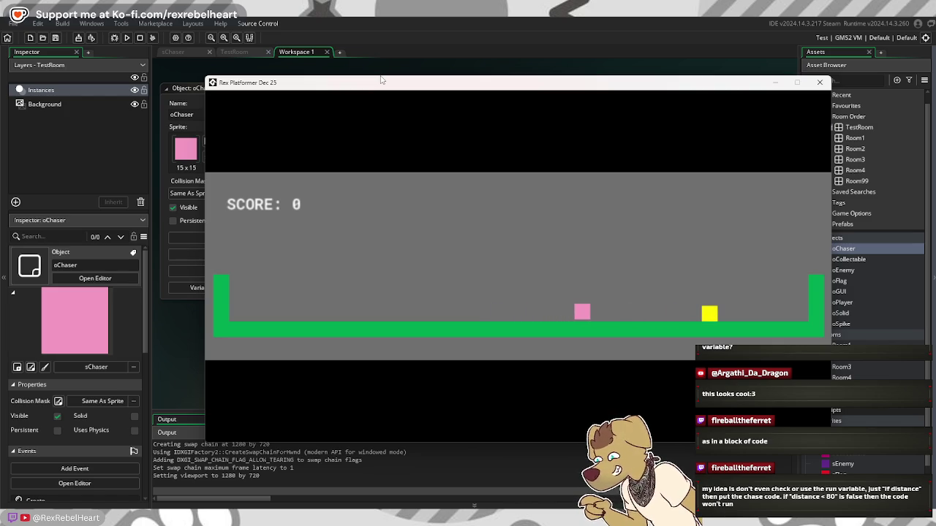
key("Left")
key("Left")
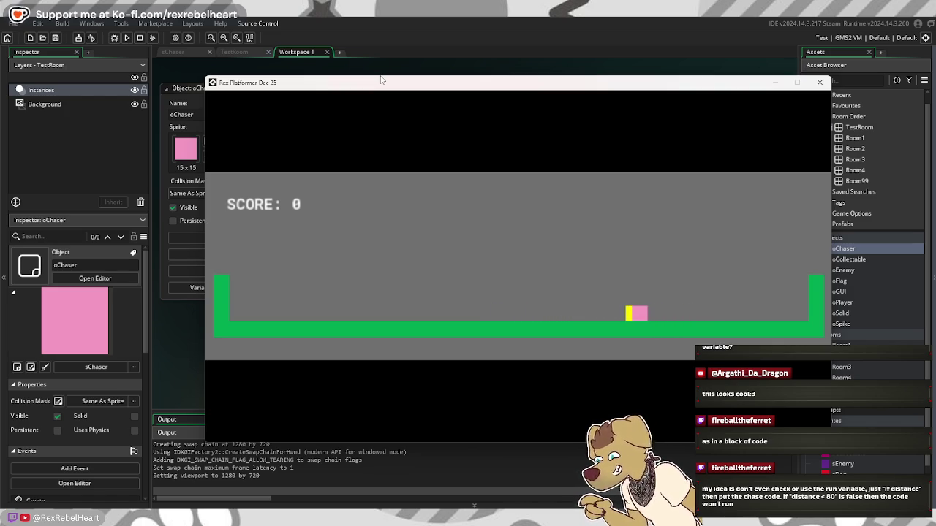
key("Left")
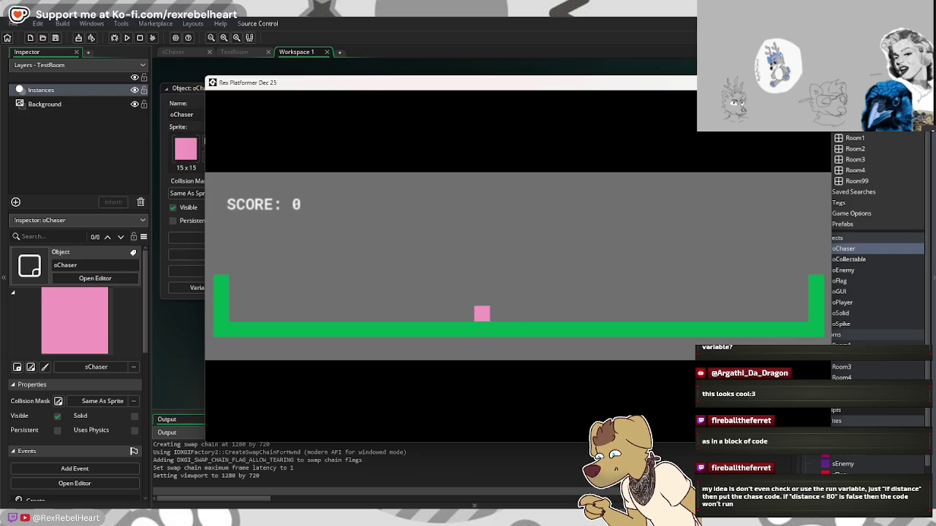
left_click(819, 82)
Step: Add 'if run = true && distance_to_object(oPlayer) > 20' setting run to false on line 6, then run the build
left_click(564, 154)
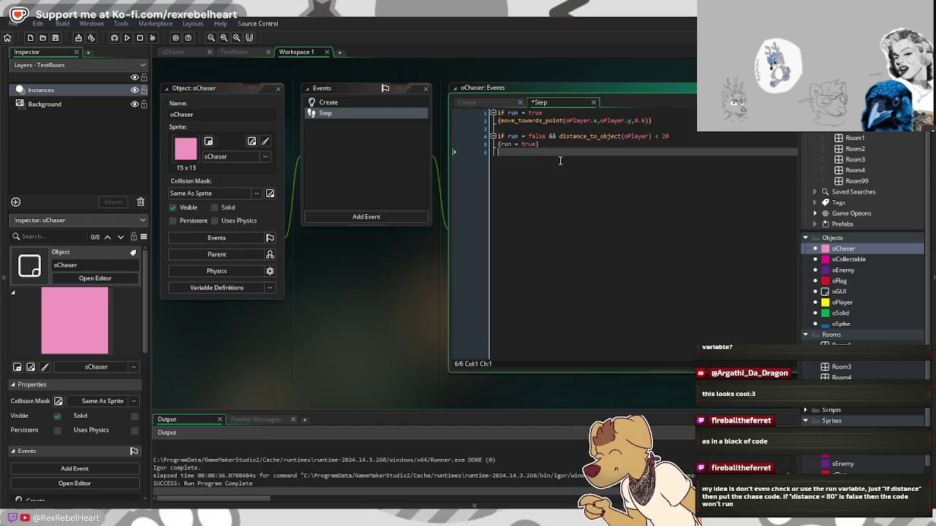
type("if run = ")
type("true ")
type("&& di")
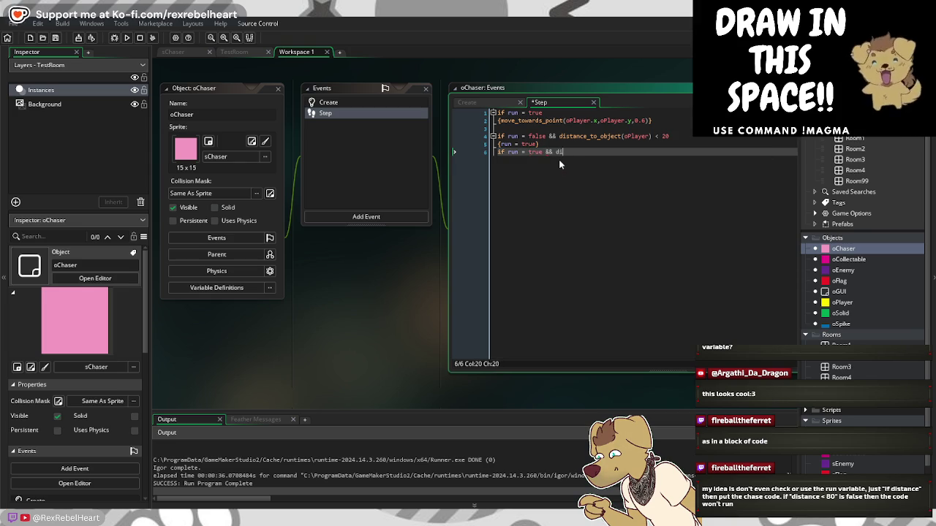
type("stance_to")
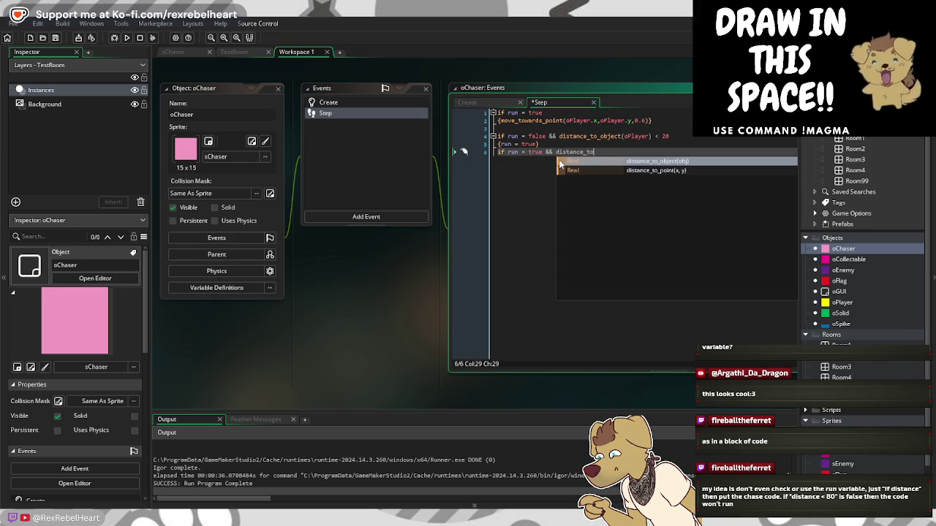
type("_objec")
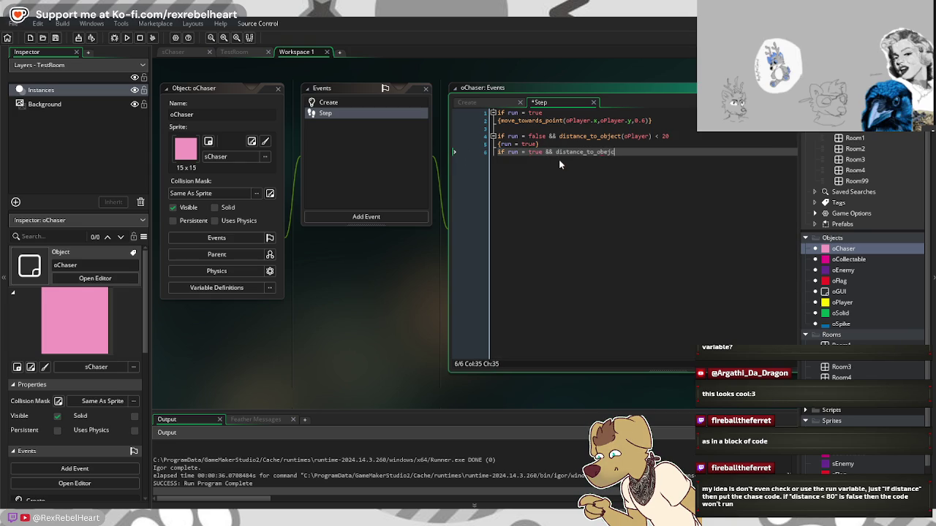
type("t(")
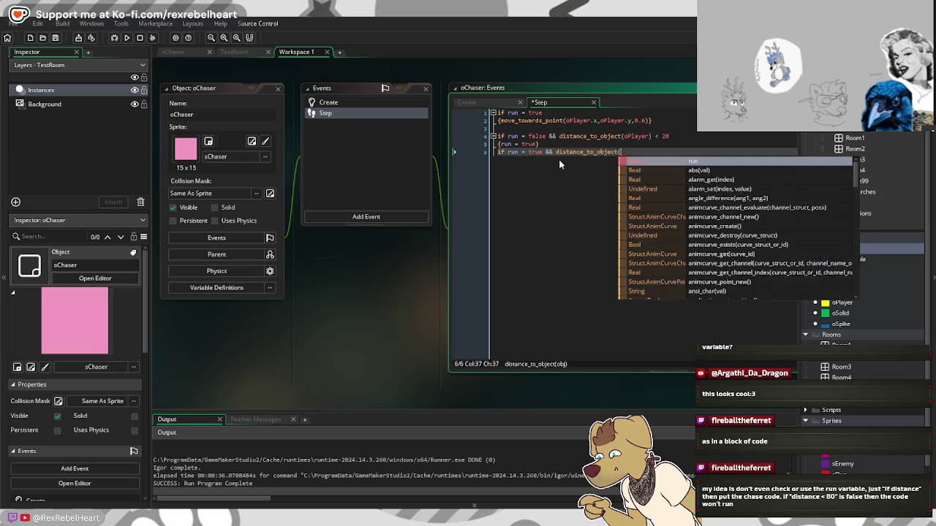
type("oPla")
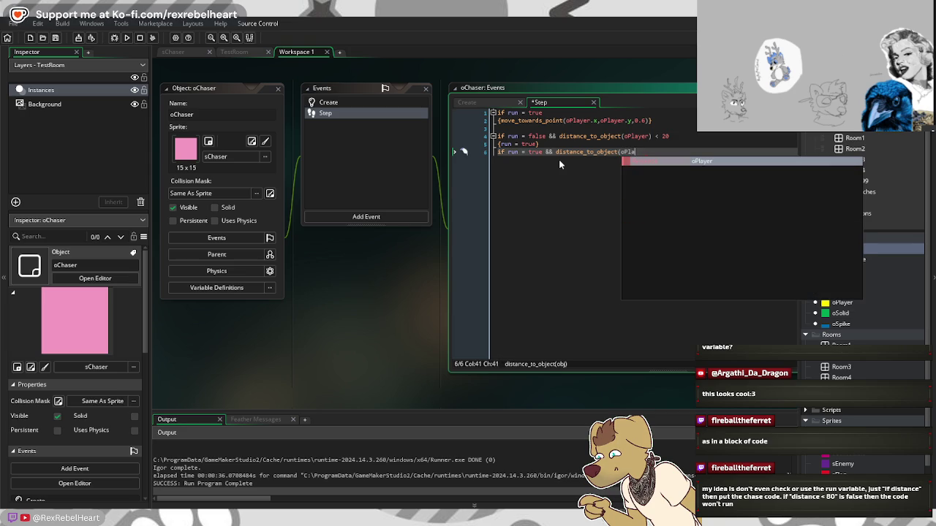
type("yer) > ")
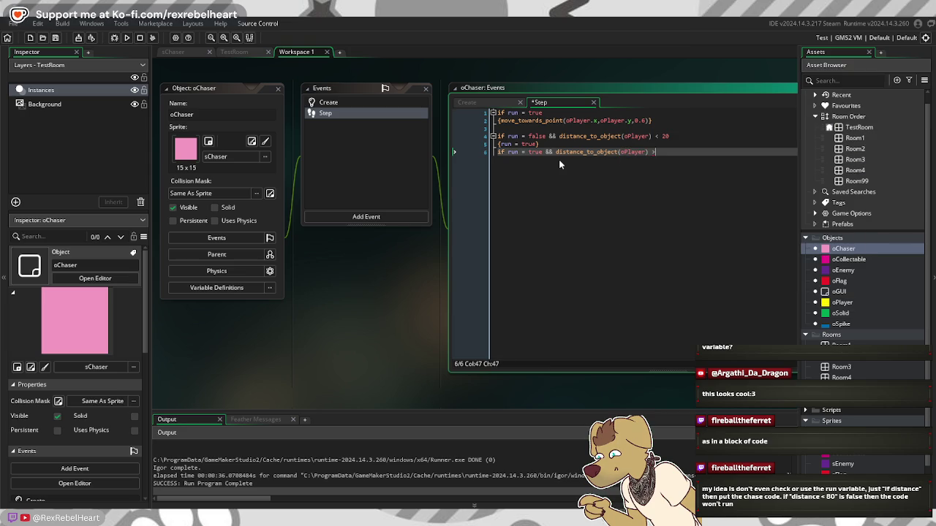
type("20")
key("Return")
type("{")
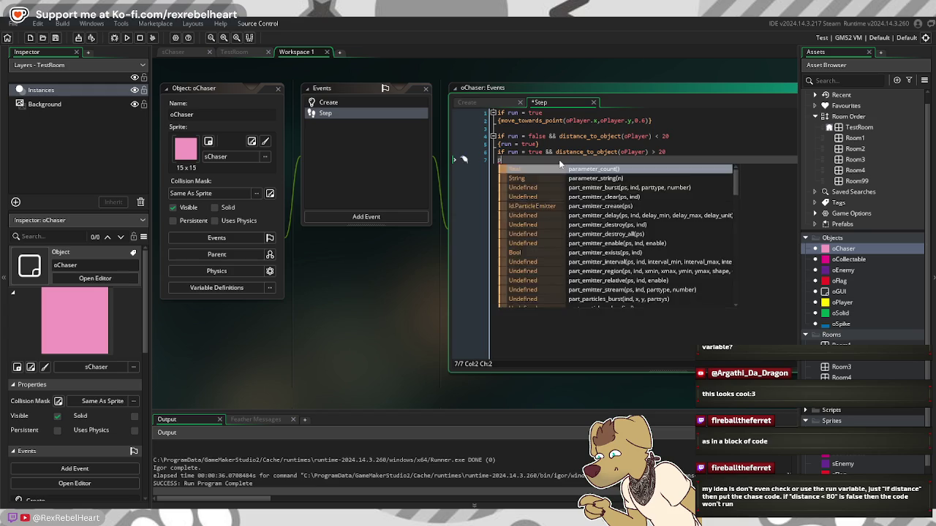
type("run ")
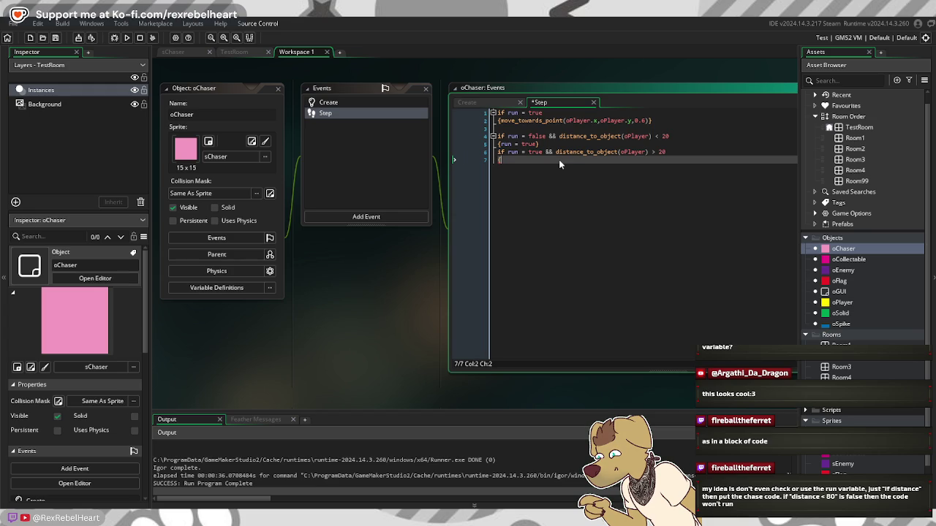
type("= fals")
type("e)")
left_click(155, 38)
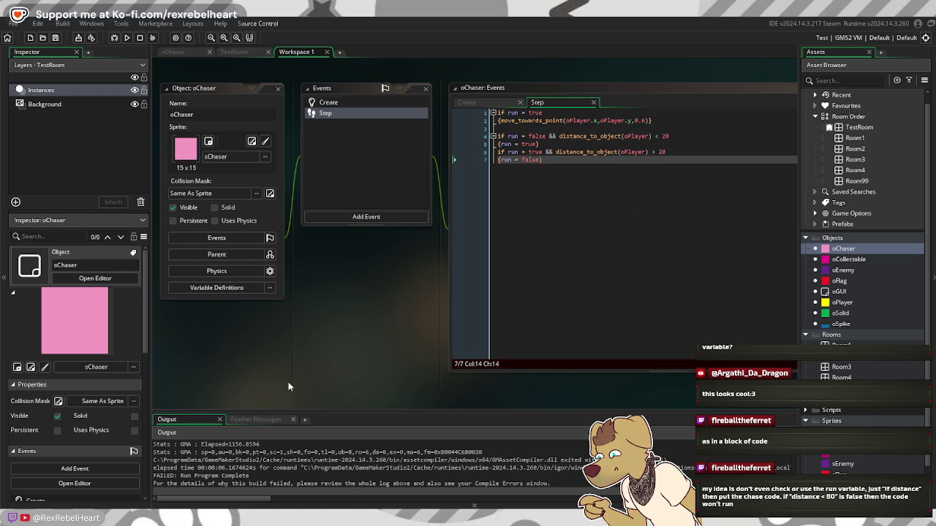
Step: Fix the unexpected bracket error by replacing line 7's closing parenthesis with a brace, then rerun
left_click(260, 420)
left_click(277, 486)
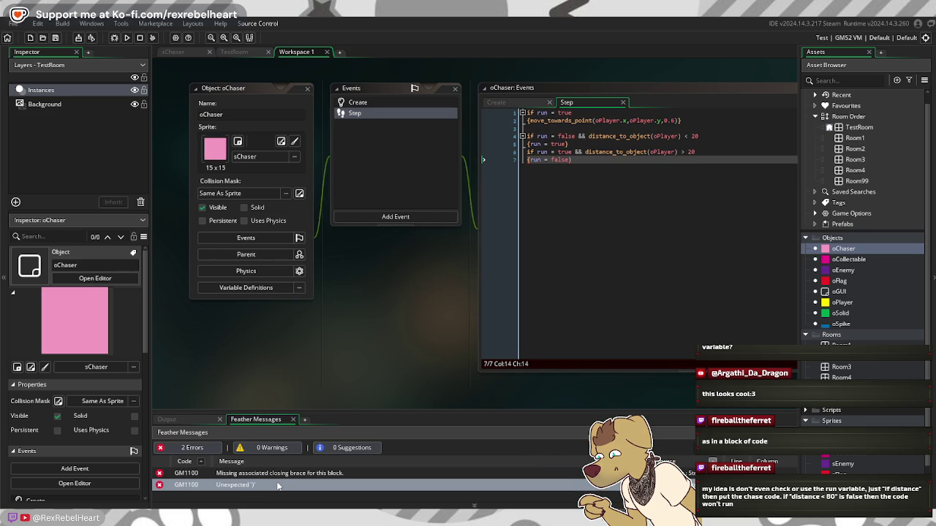
left_click(603, 161)
key("BackSpace")
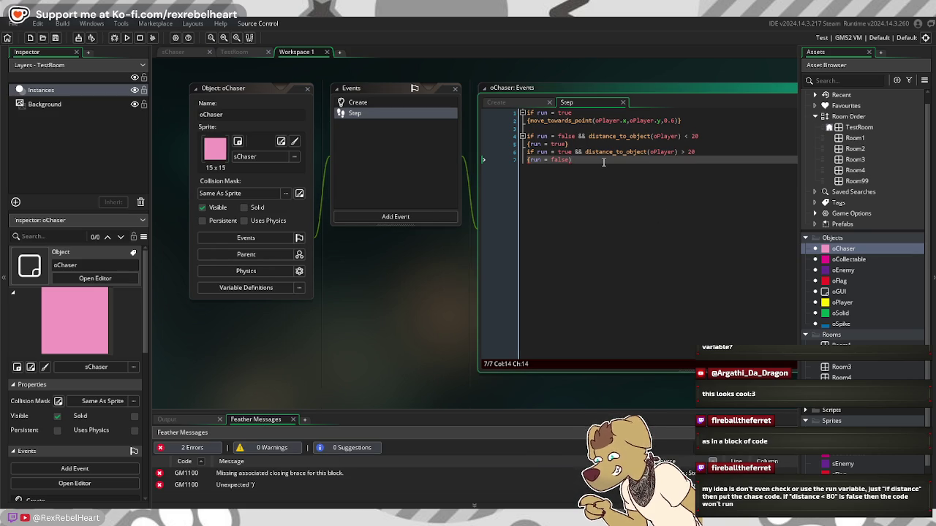
type("}")
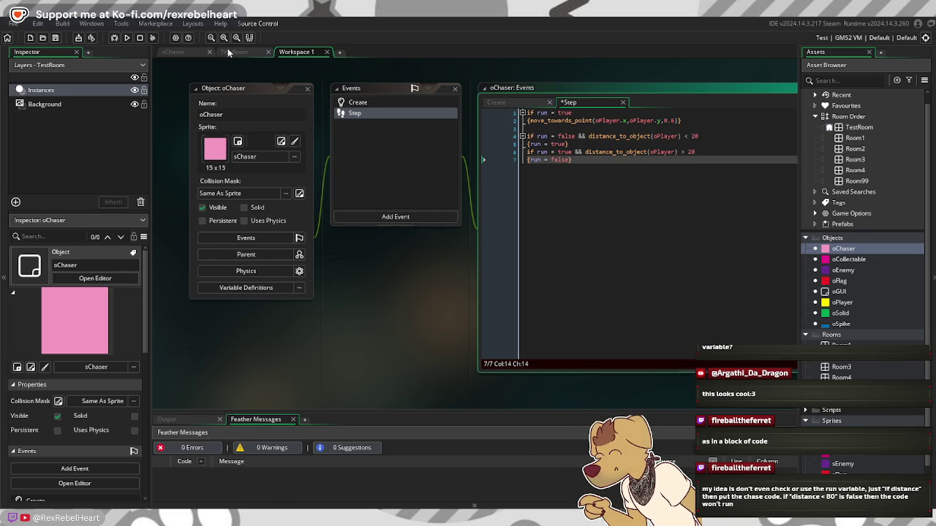
left_click(127, 37)
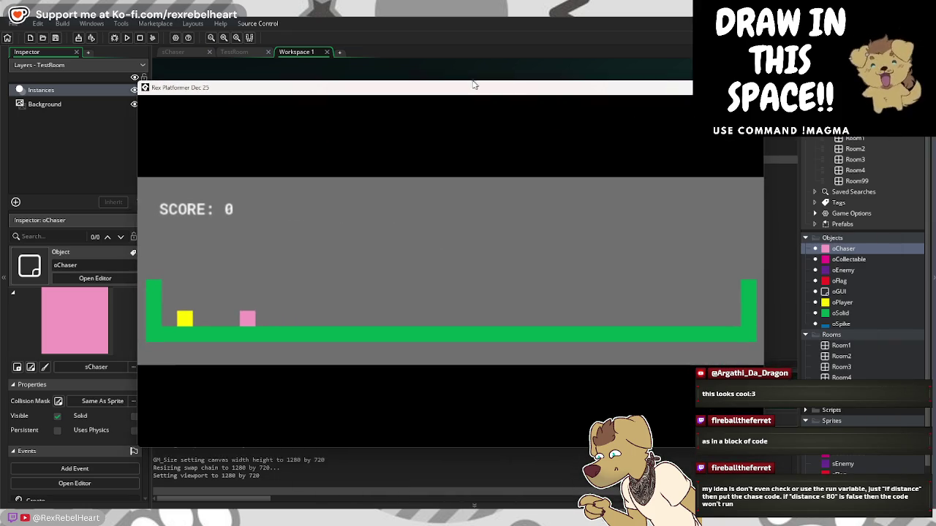
Step: Move the player right past the chaser, then back left toward it, and close the game
key("Right")
key("Right")
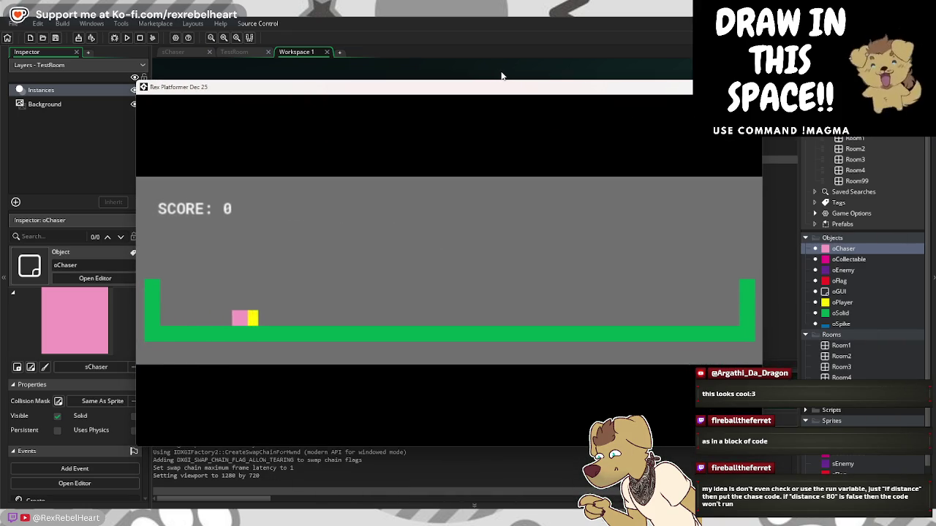
key("Right")
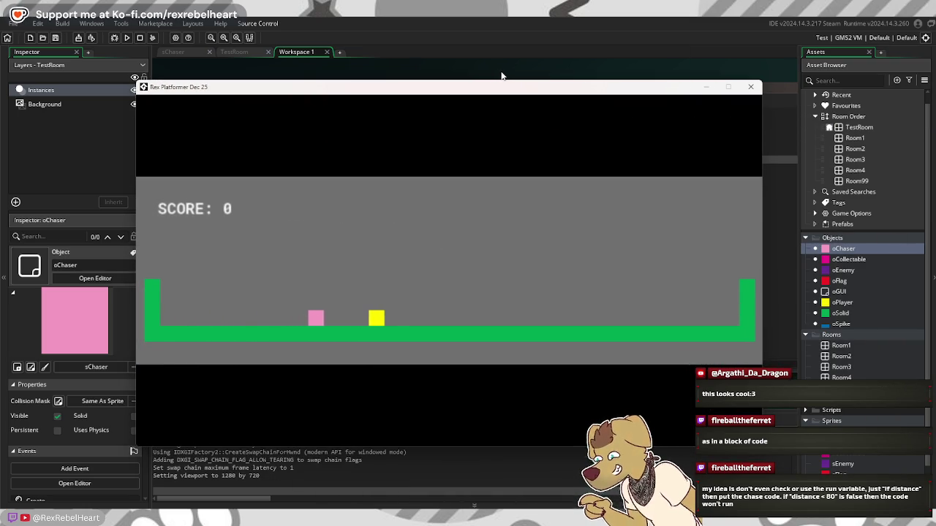
key("Right")
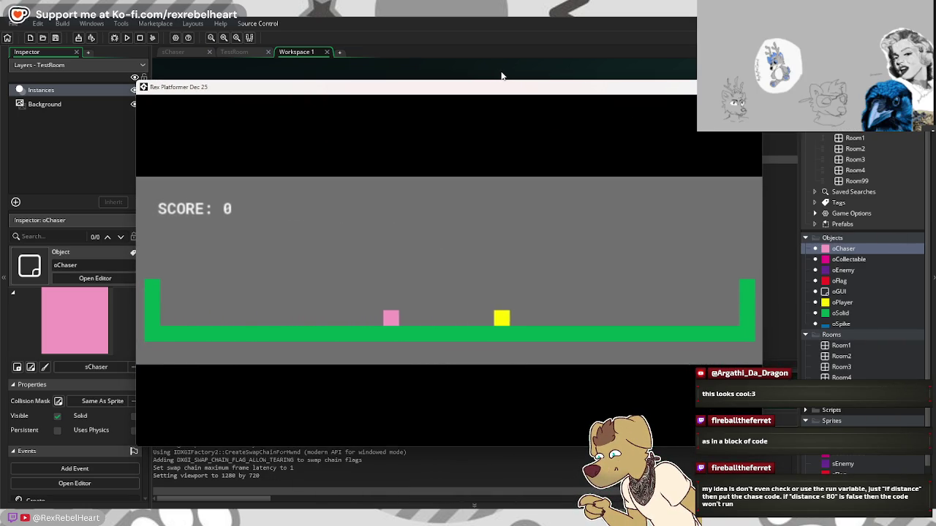
key("Right")
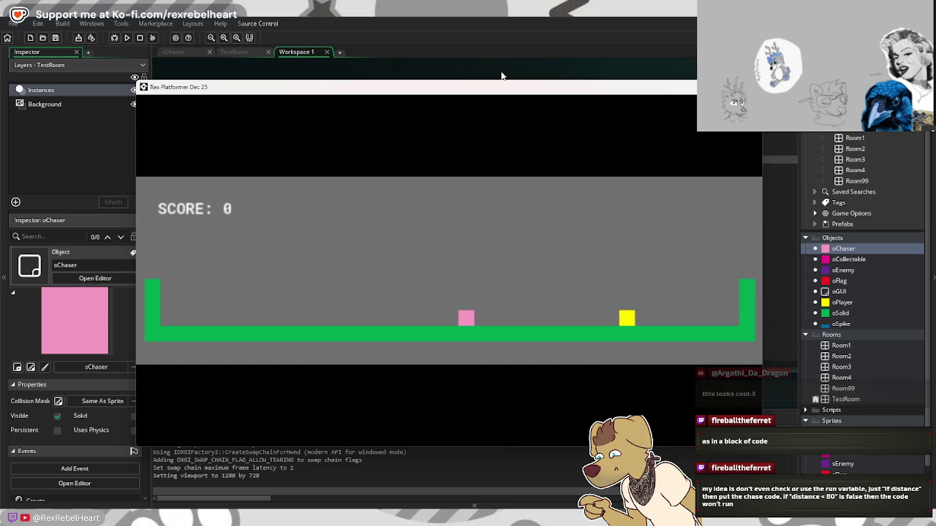
key("Left")
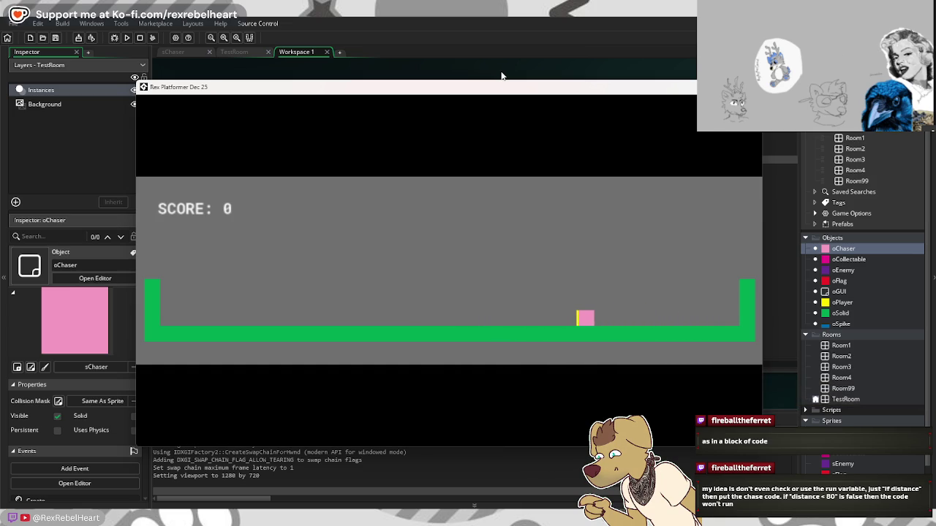
key("Escape")
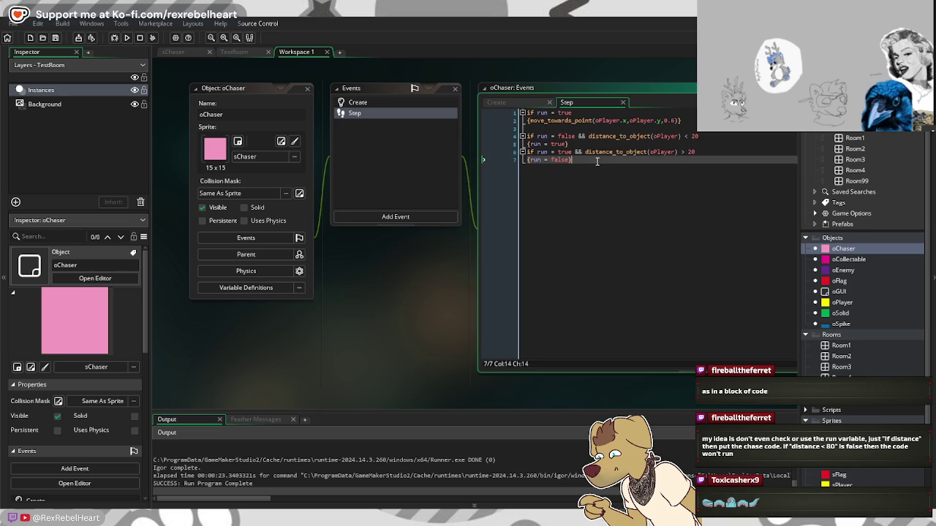
Step: Add 'if run = false' with 'speed = 0' beneath it, run the game, and move the player right
key("Return")
key("Return")
key("BackSpace")
type("if")
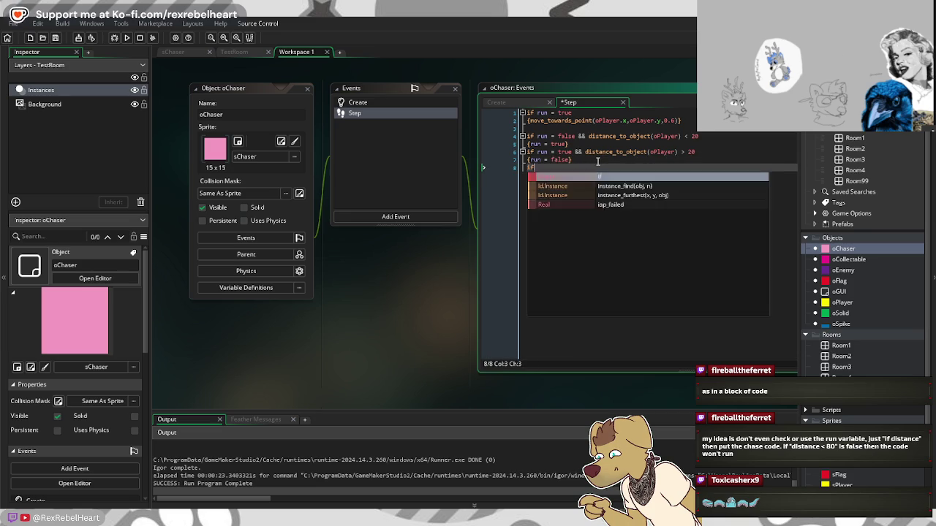
type(" run = false")
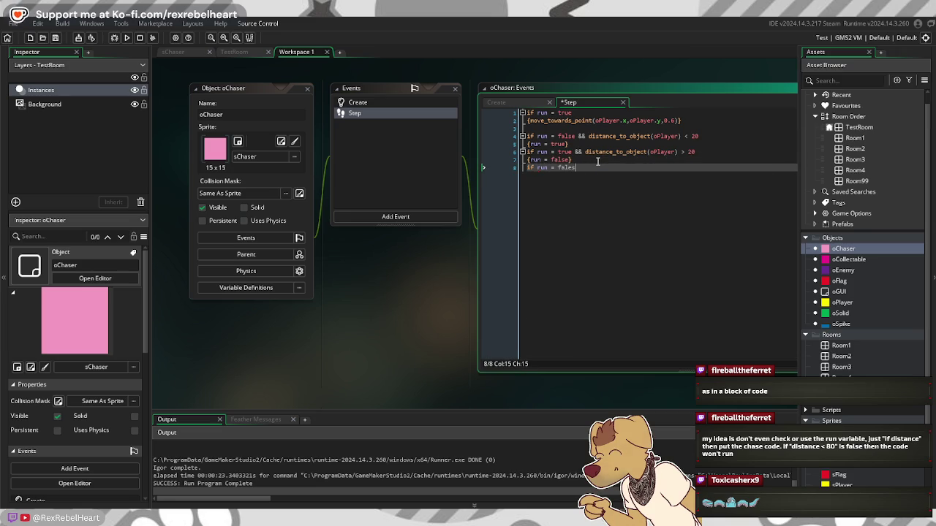
key("Return")
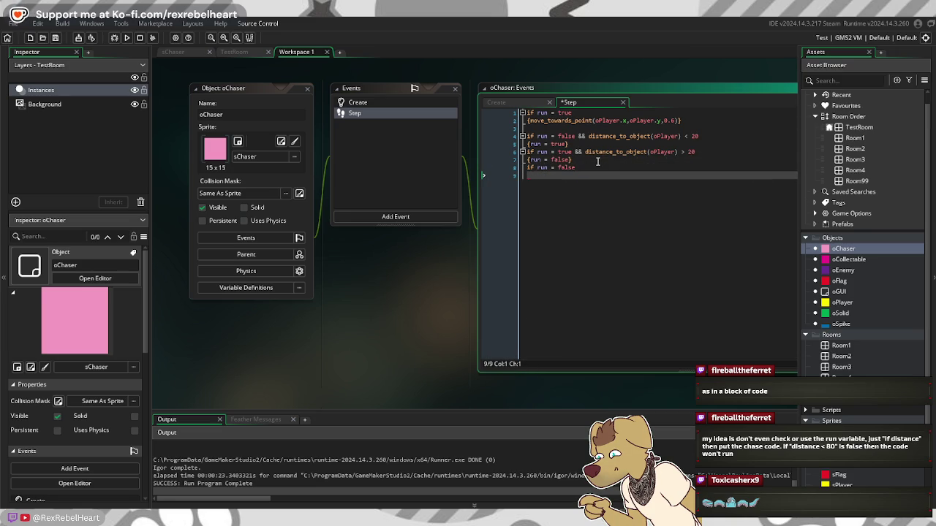
type("speed = 0")
key("F5")
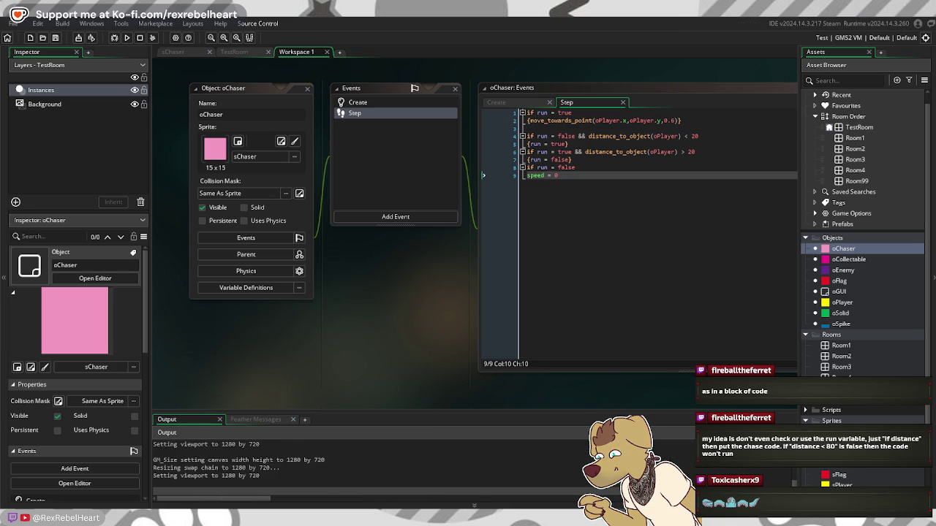
left_click_drag(457, 151, 381, 147)
key("Right")
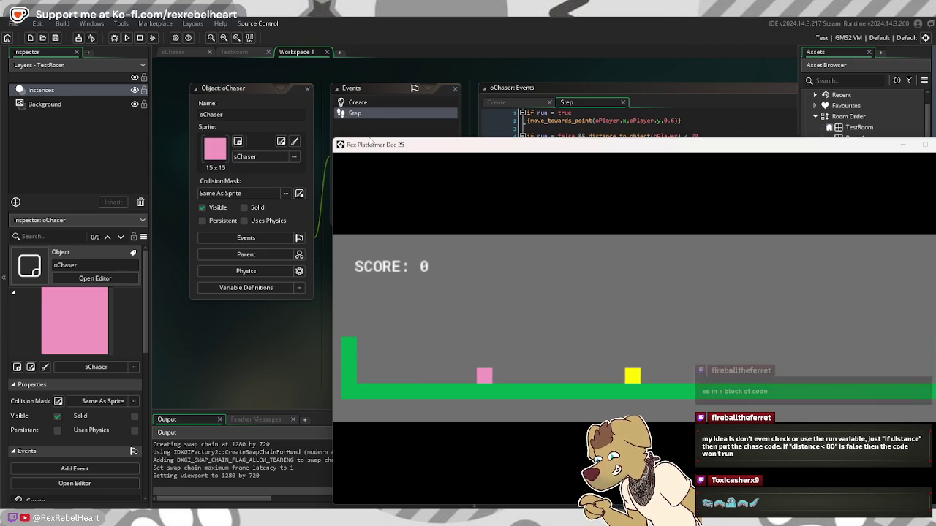
mouse_move(701, 144)
left_mouse_down()
mouse_move(550, 124)
mouse_move(545, 95)
left_mouse_up()
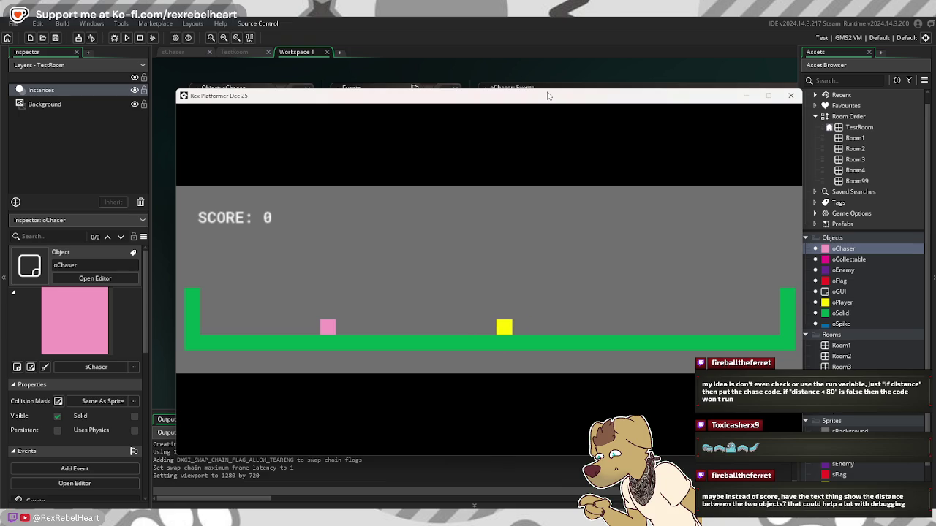
key("Left")
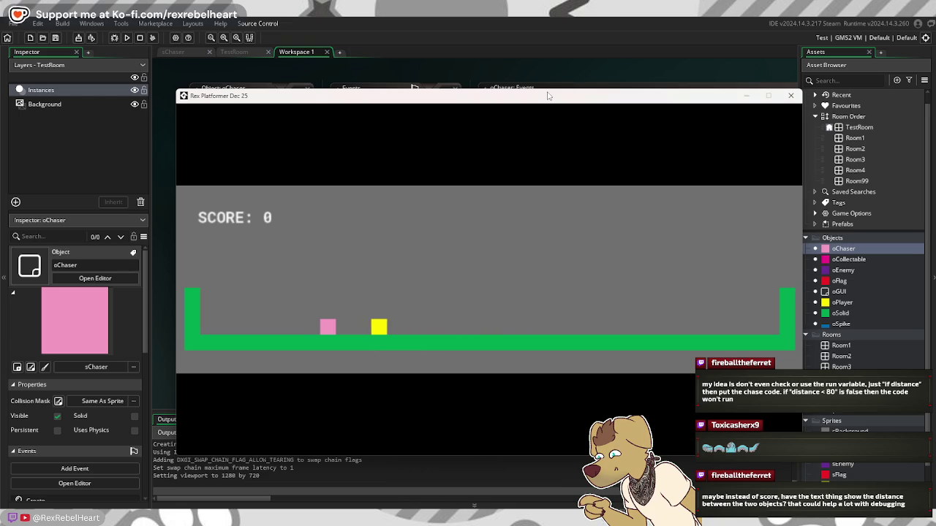
key("Right")
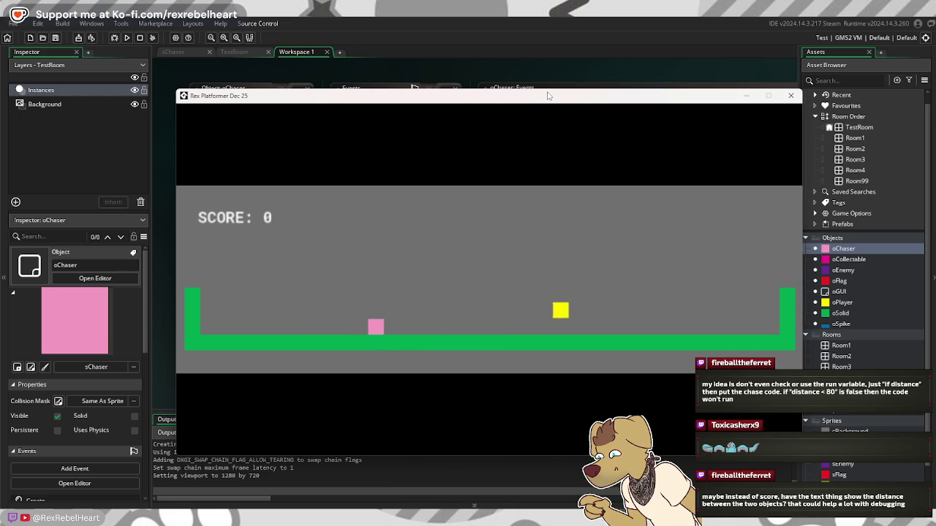
key("Right")
key("Up")
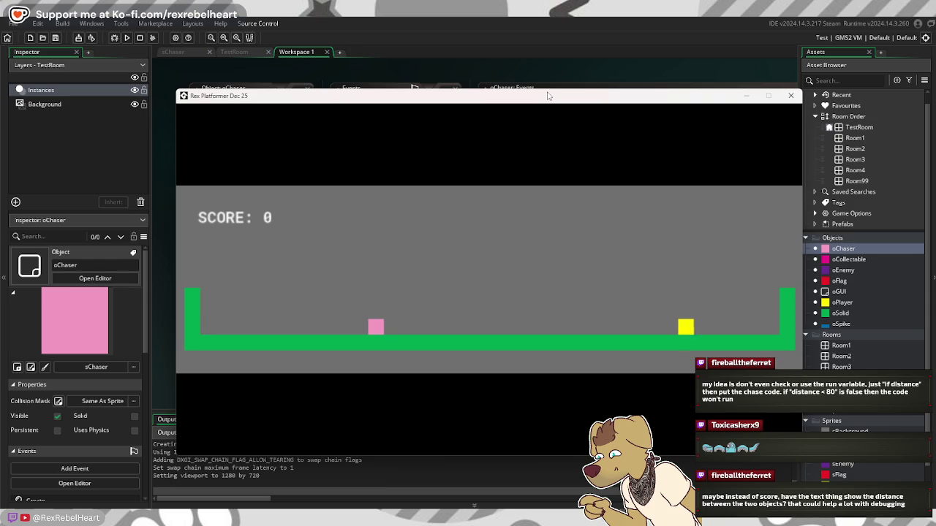
key("Right")
key("Up")
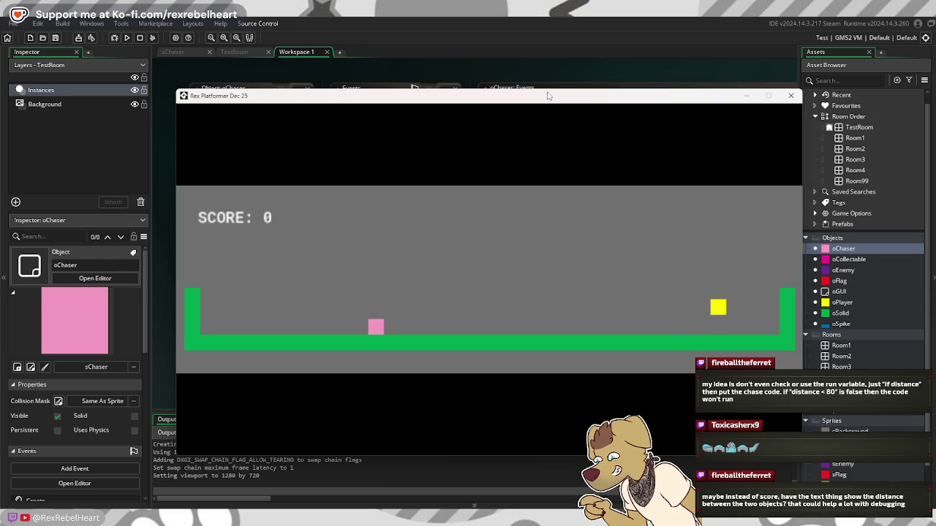
key("Right")
key("Left")
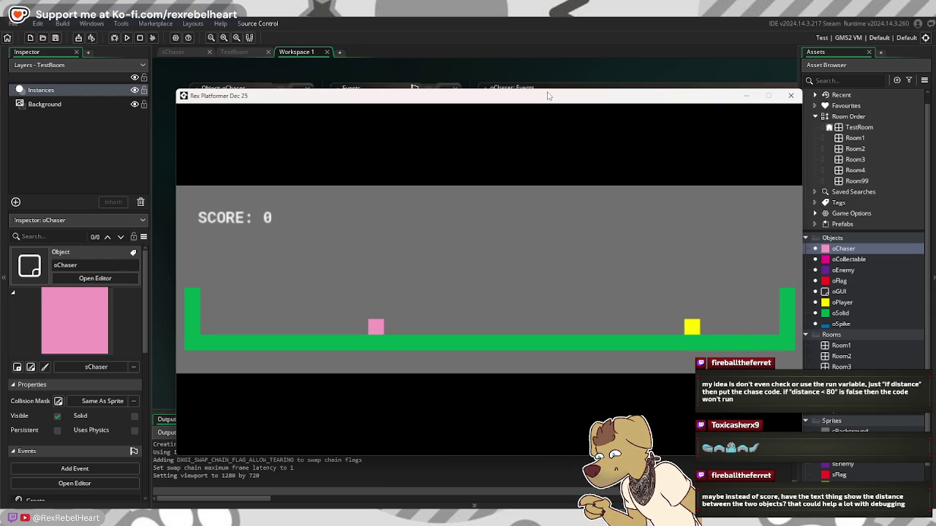
key("Left")
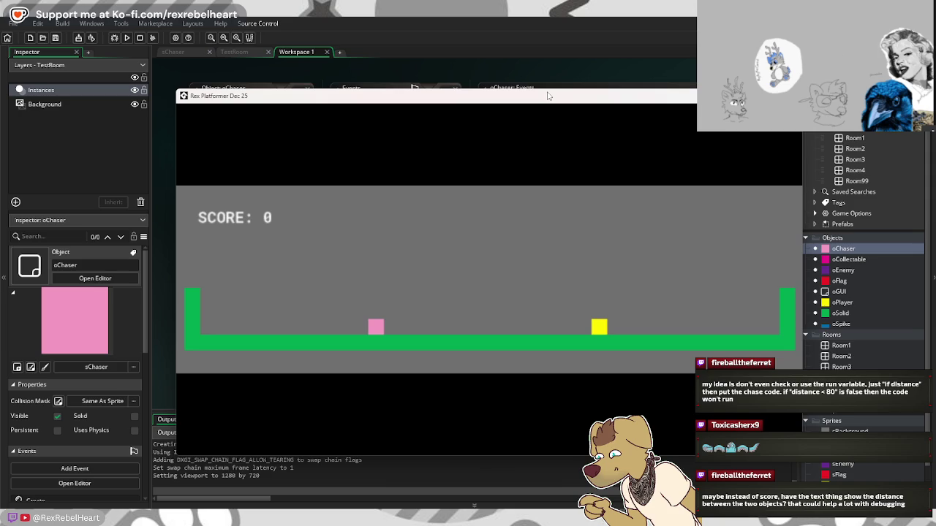
key("Left")
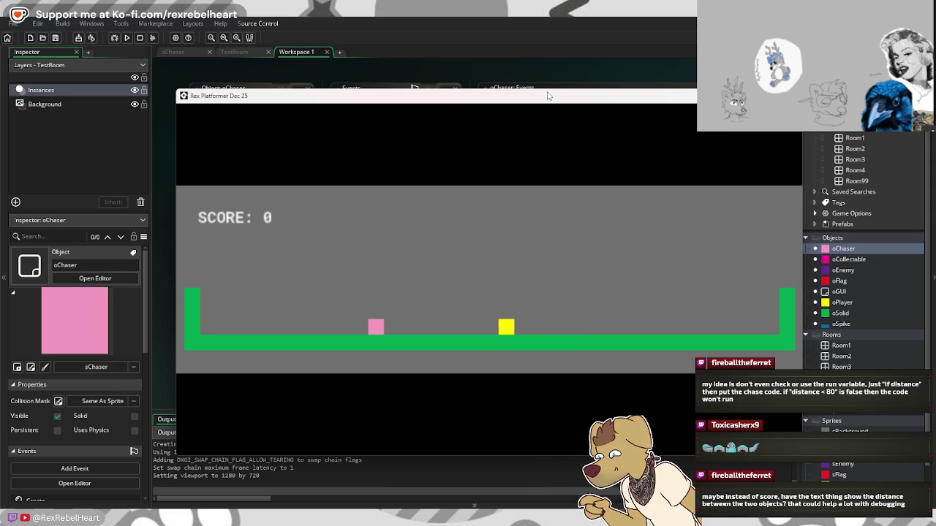
key("Left")
key("Right")
key("Right")
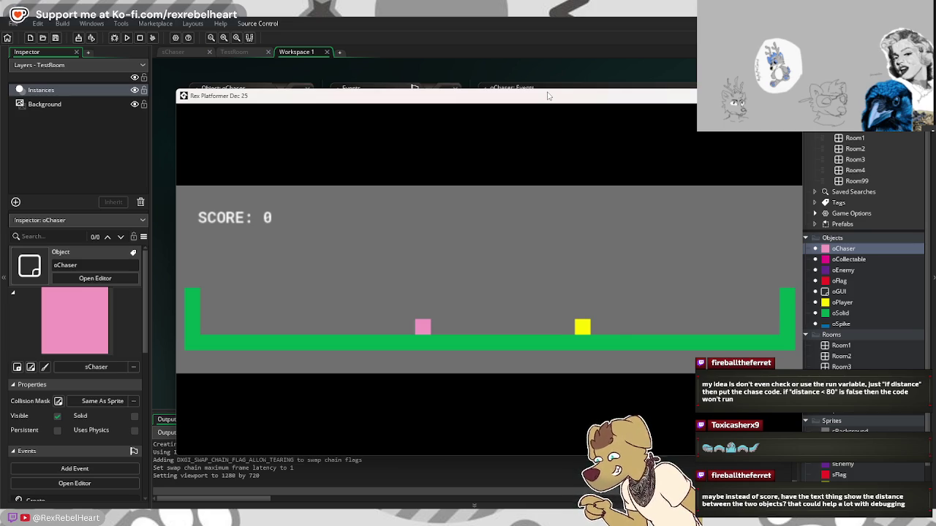
key("Left")
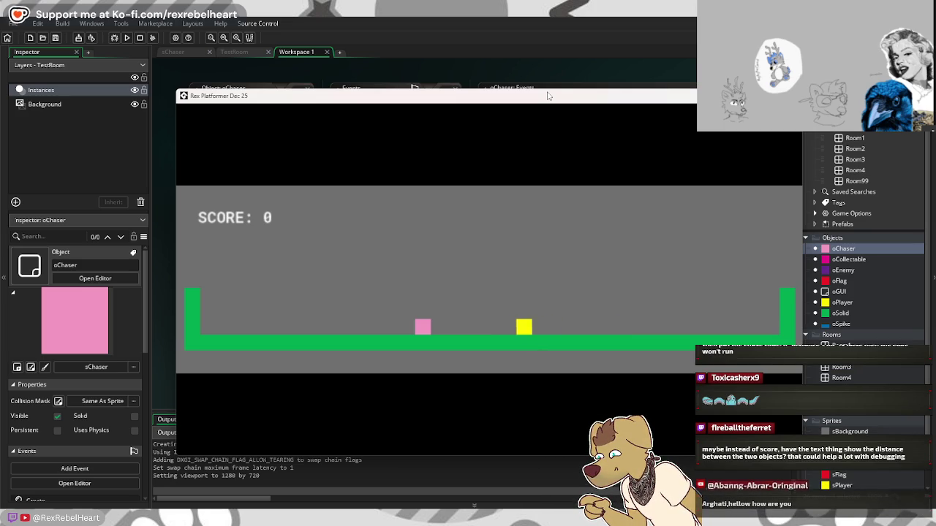
key("Up")
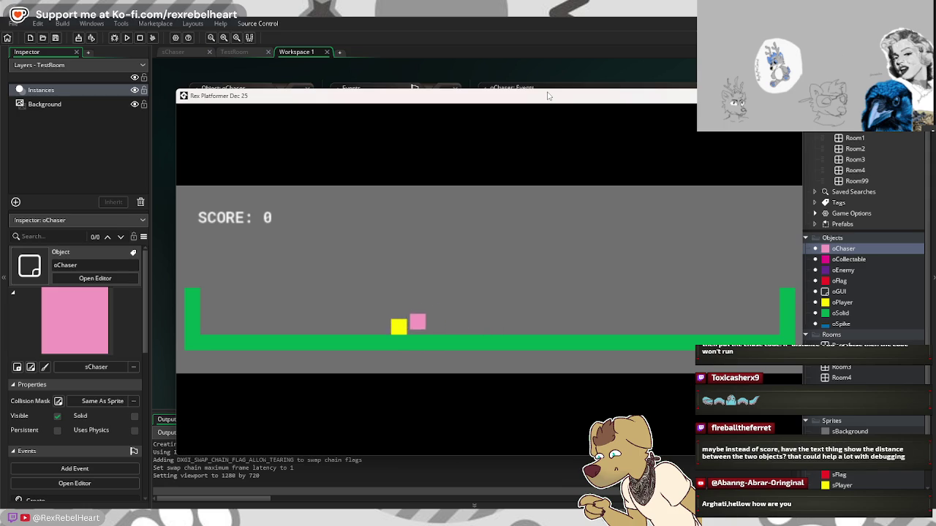
key("Left")
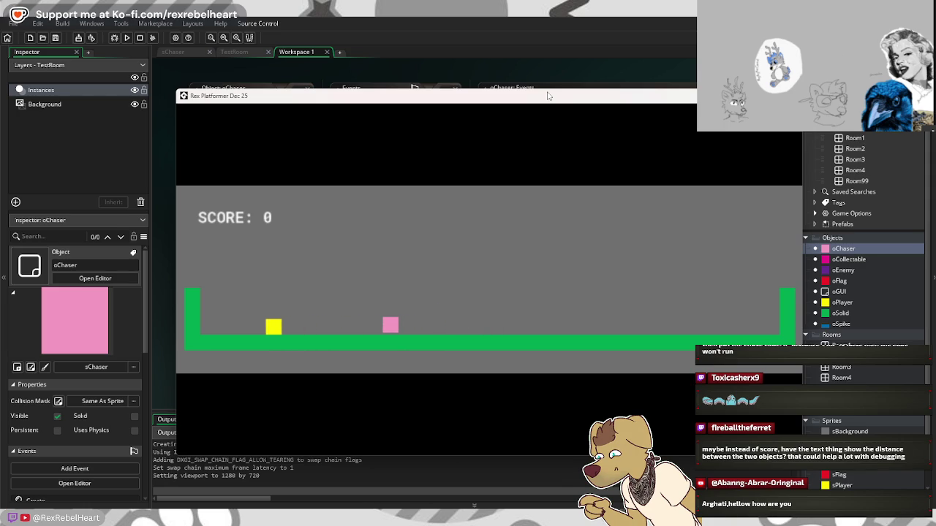
key("Right")
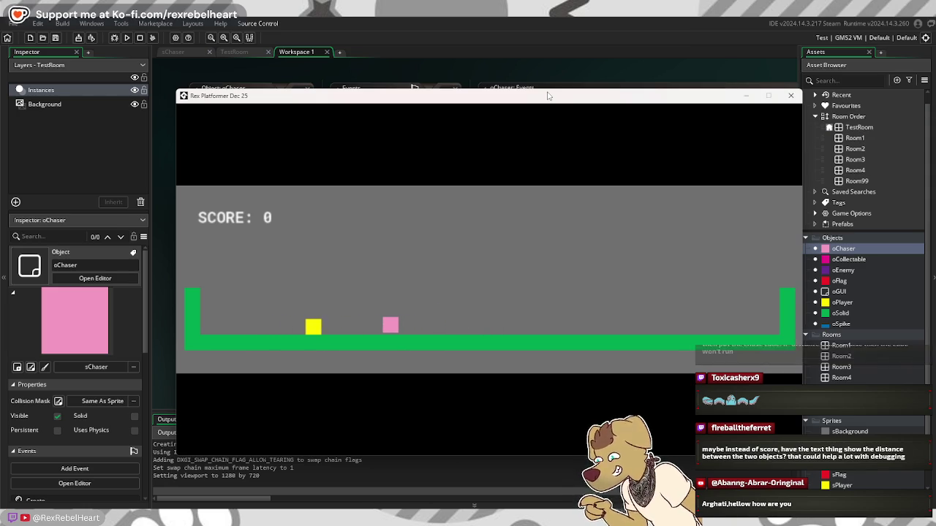
key("Up")
key("Right")
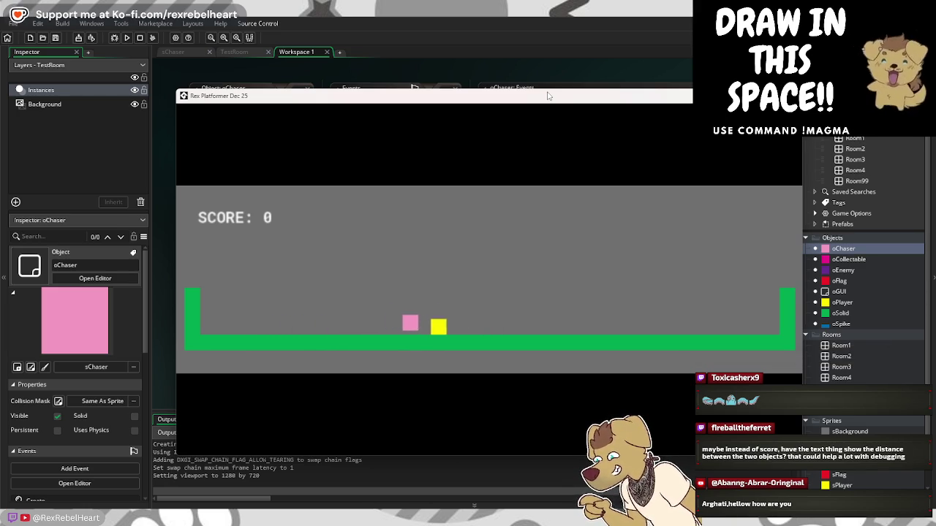
key("Left")
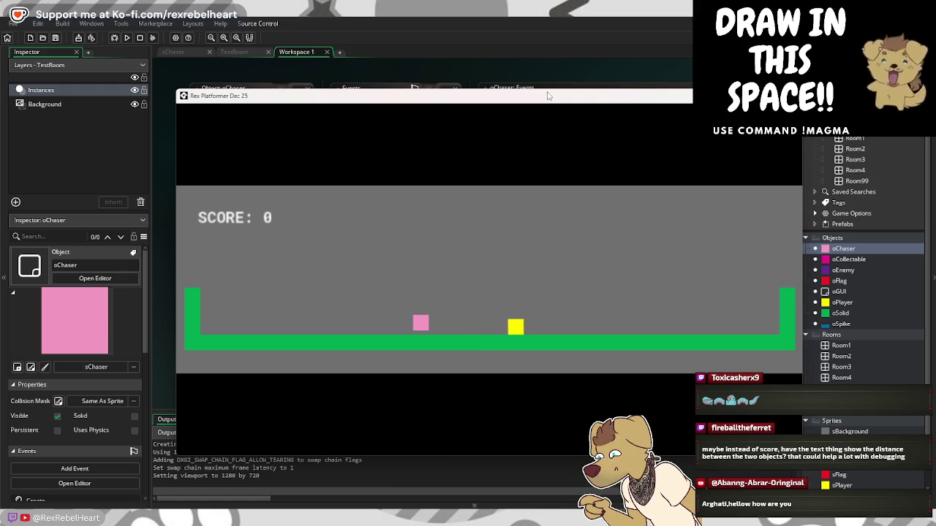
key("Left")
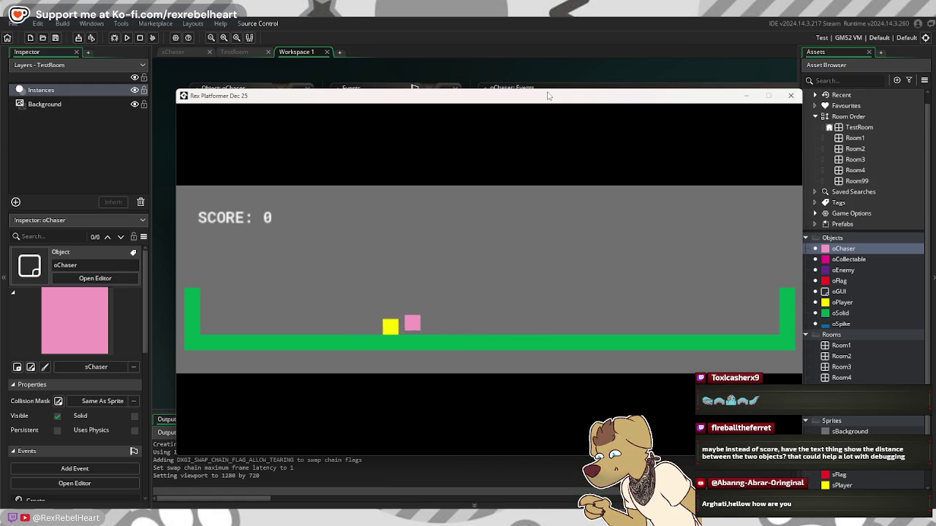
key("Up")
key("Up")
key("Right")
key("Up")
key("Left")
key("Up")
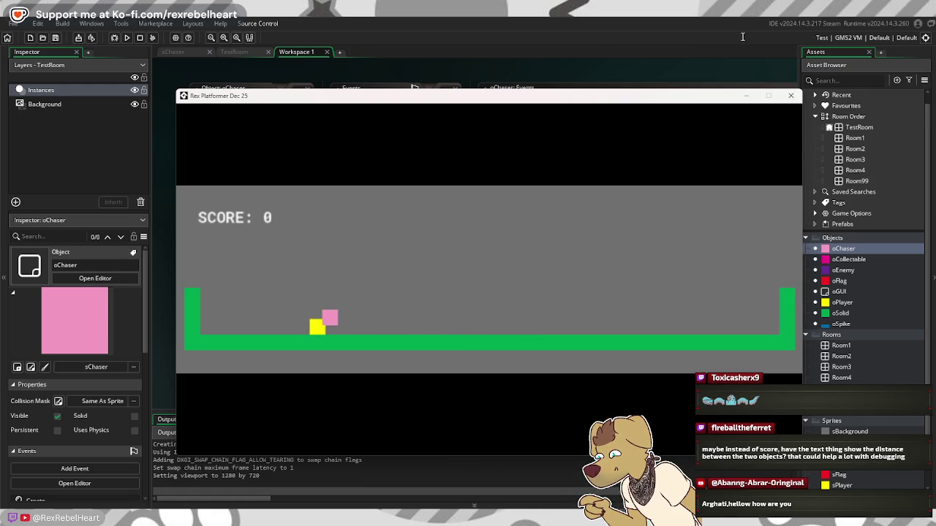
left_click(790, 95)
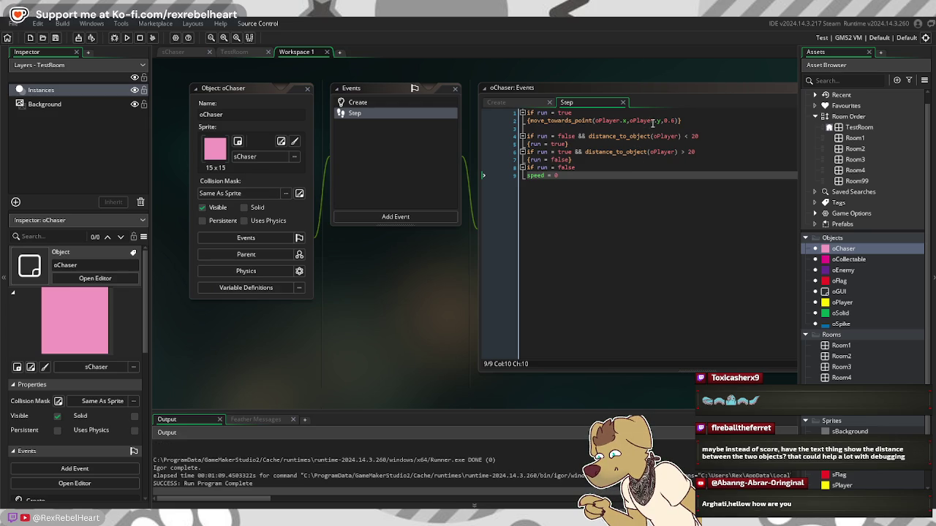
Step: Delete 'oPlayer.' before y so line 2 reads move_towards_point(oPlayer.x,y,0.6), then rerun
left_click(630, 121)
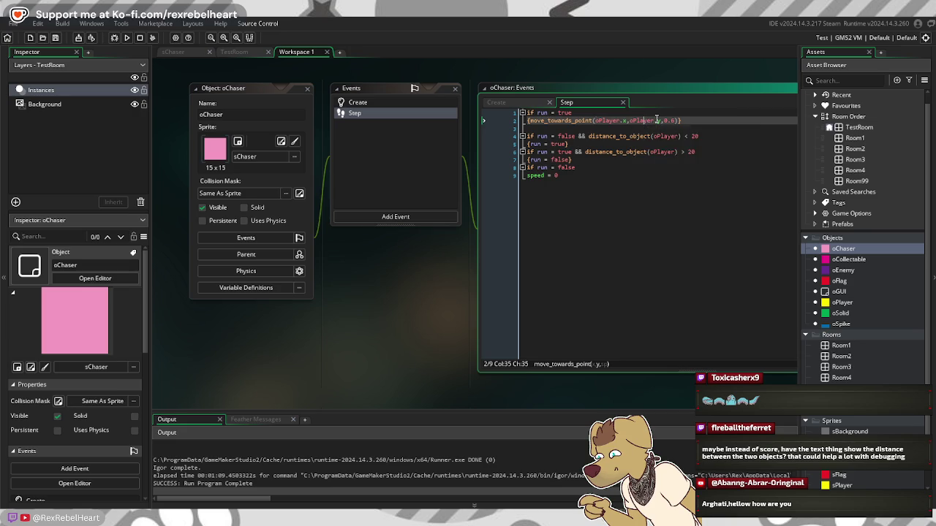
key("BackSpace")
left_click(585, 175)
left_click(115, 39)
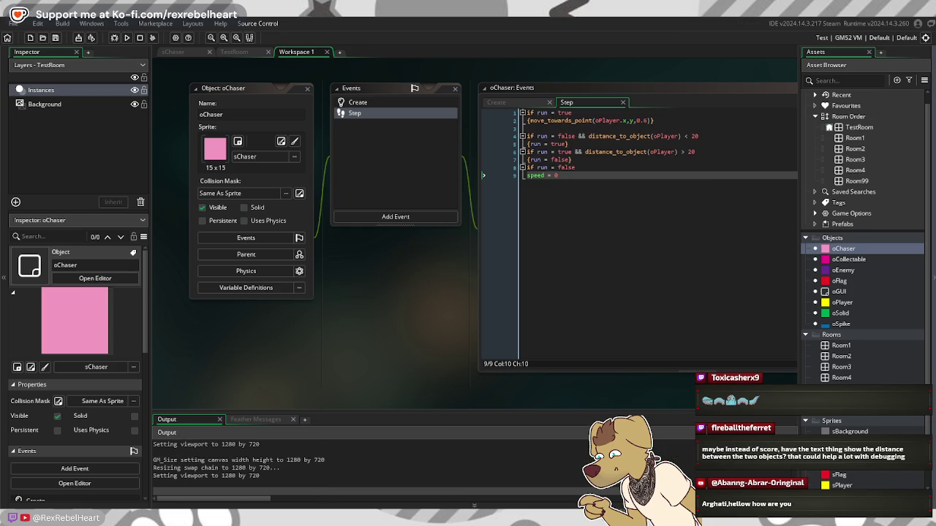
key("Right")
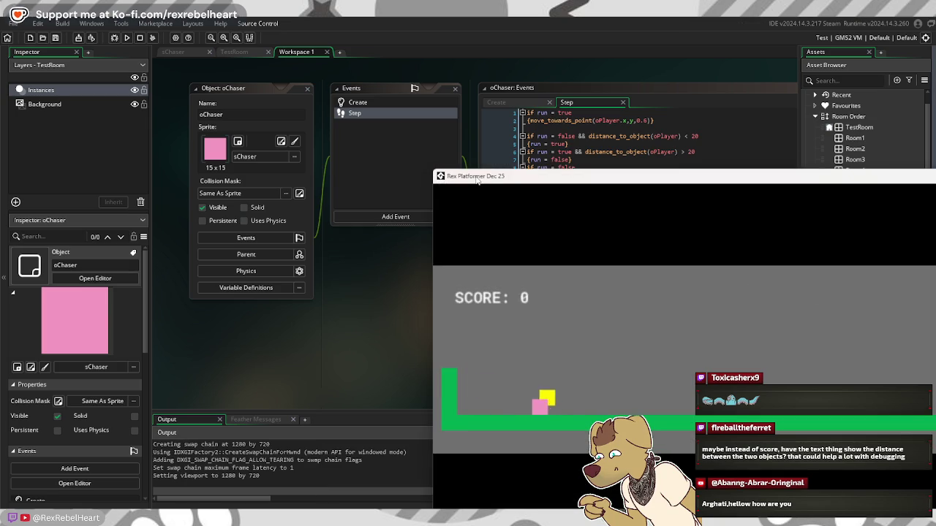
left_click_drag(476, 179, 307, 187)
key("Left")
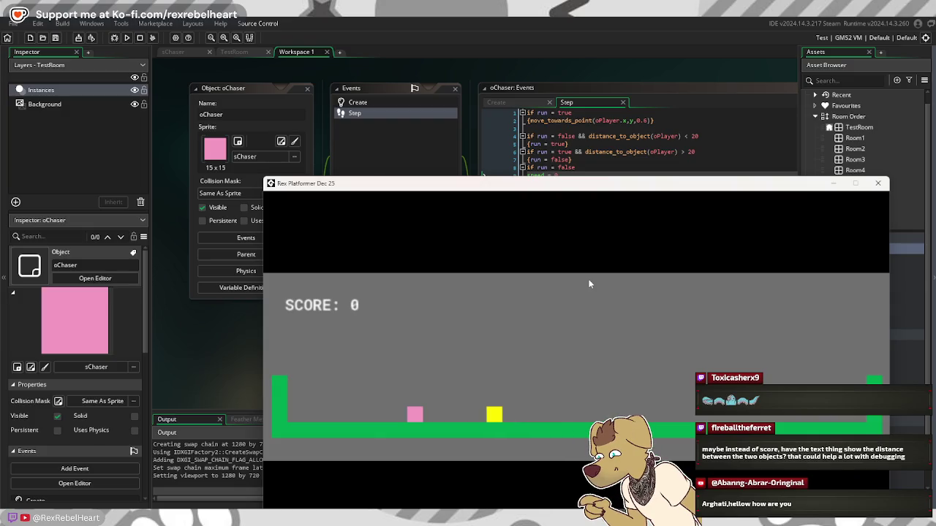
key("Right")
key("Left")
key("Up")
key("Right")
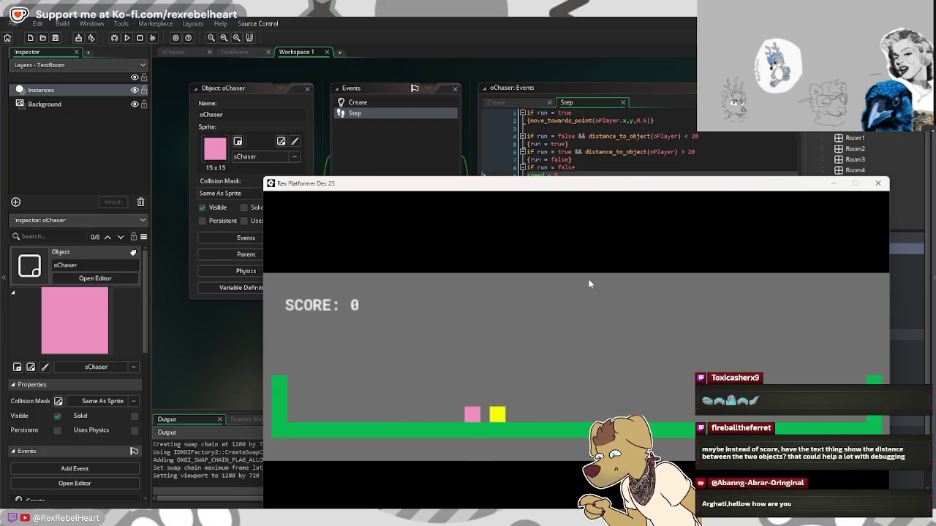
key("Up")
key("Left")
key("Up")
key("Right")
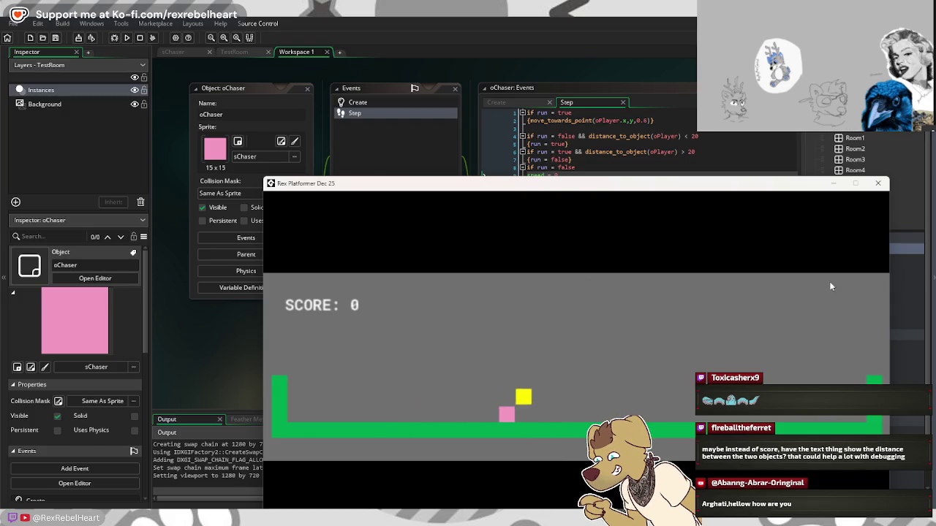
key("Up")
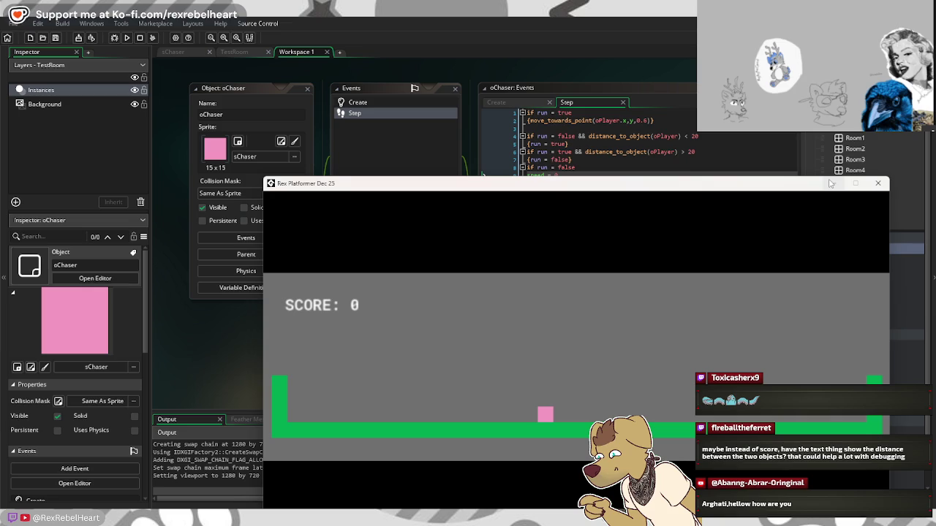
left_click(877, 184)
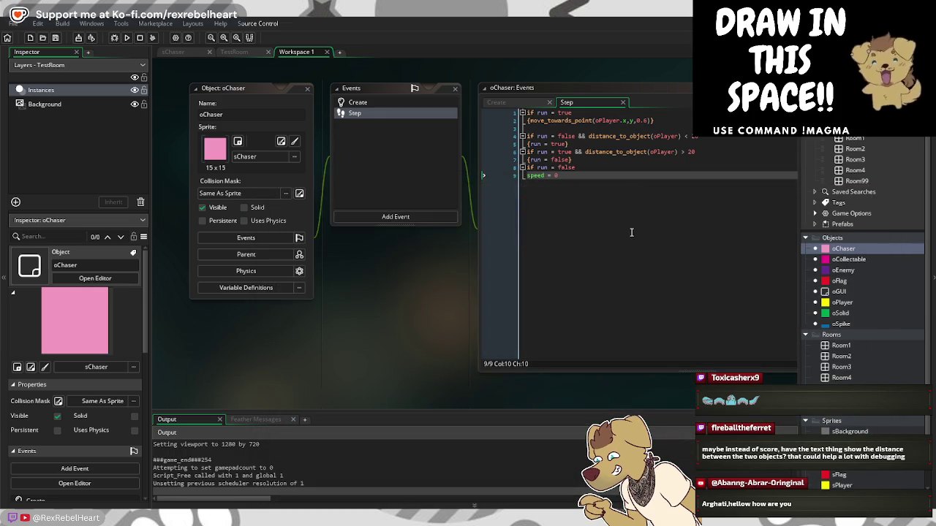
Step: Slow the chaser's move_towards_point speed from 0.6 to 0.3
left_click(646, 121)
key("BackSpace")
type("3")
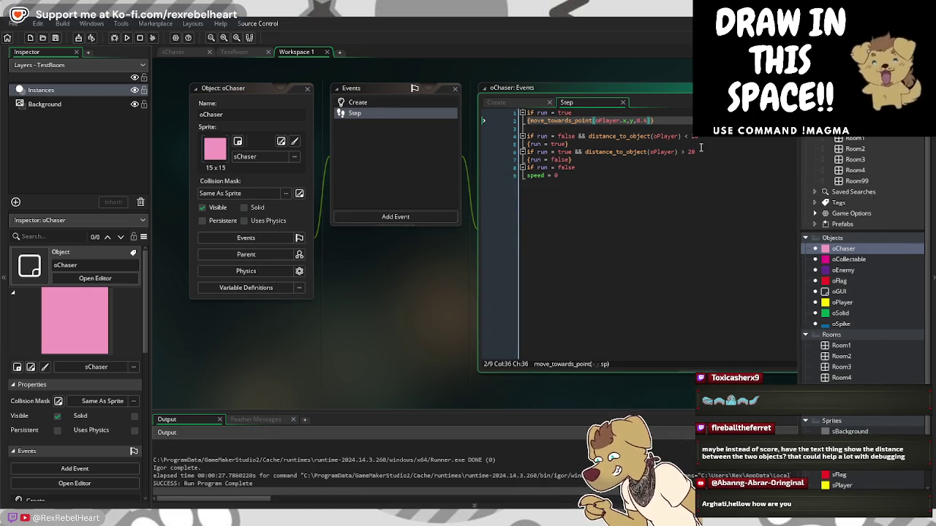
left_click(738, 182)
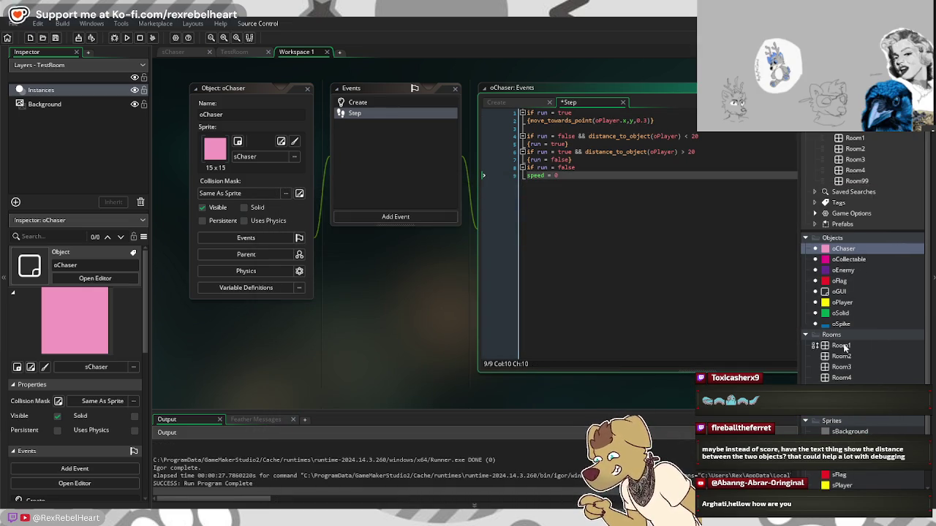
Step: In oPlayer's Step event, duplicate the oEnemy collision restart lines as lines 21–22
double_click(842, 301)
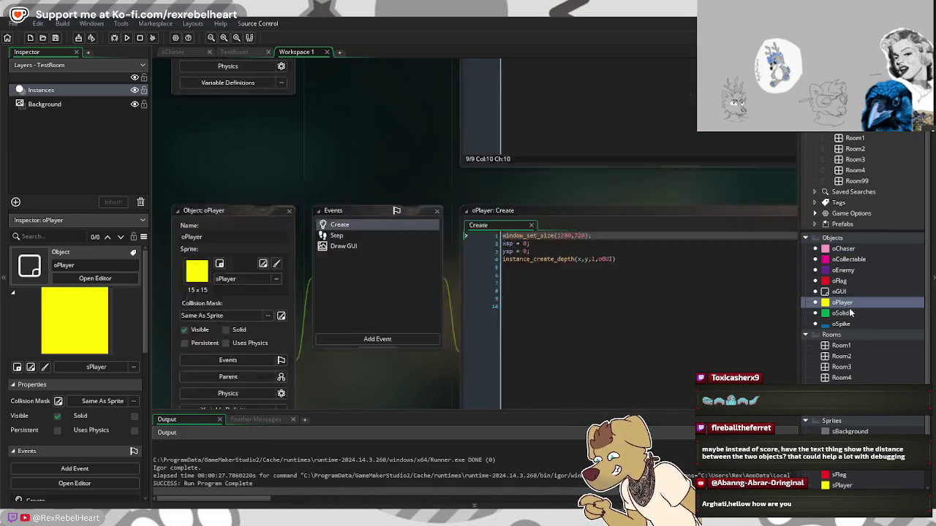
left_click(327, 113)
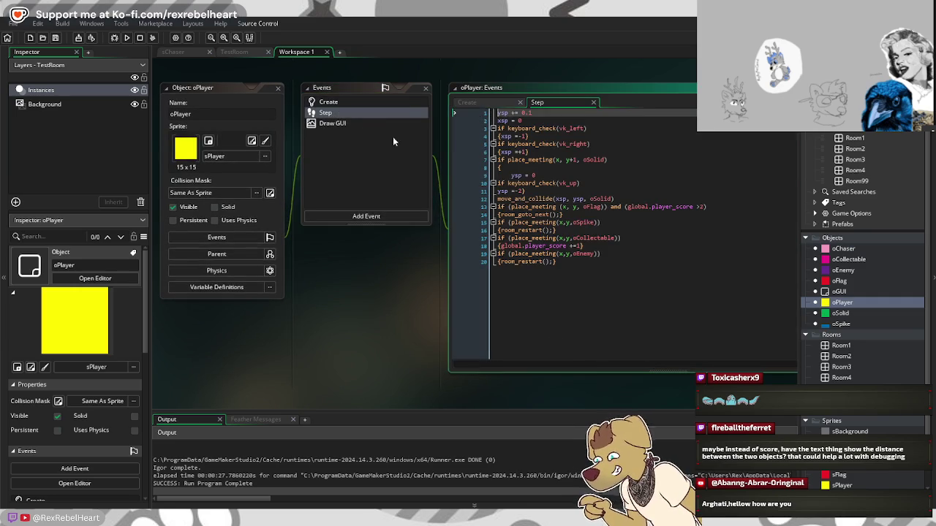
left_click(547, 222)
left_click_drag(557, 261, 496, 253)
key("ctrl+c")
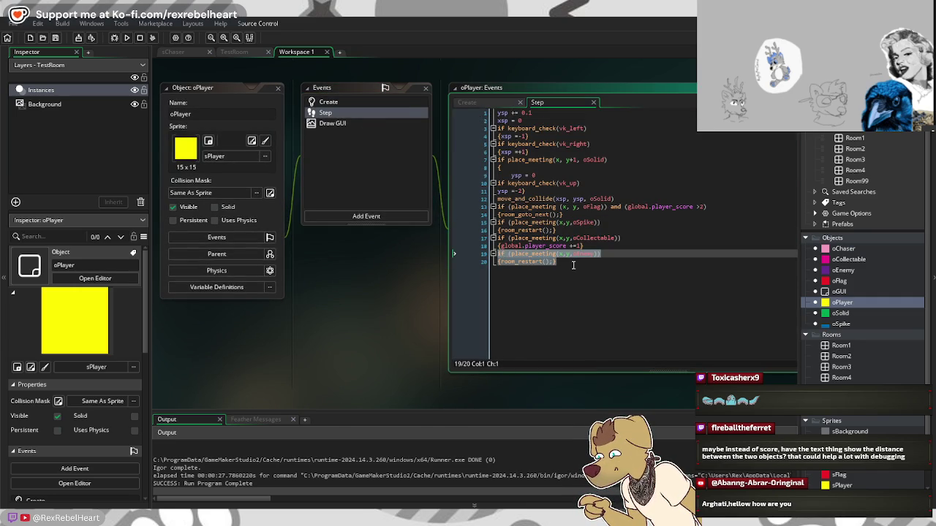
left_click(597, 270)
key("Return")
key("ctrl+v")
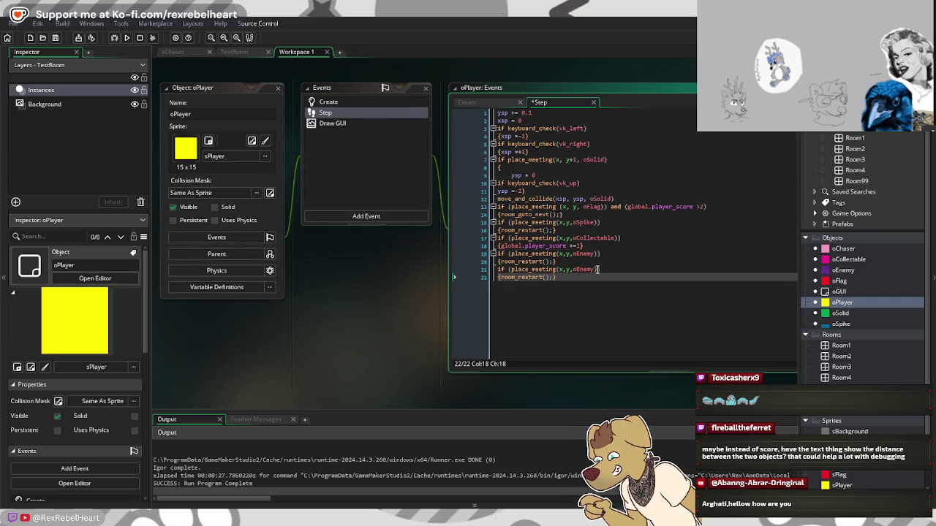
Step: Change the copied oEnemy to oChaser so touching the chaser restarts the room, then run
left_click(596, 269)
key("BackSpace")
key("BackSpace")
key("BackSpace")
type("C")
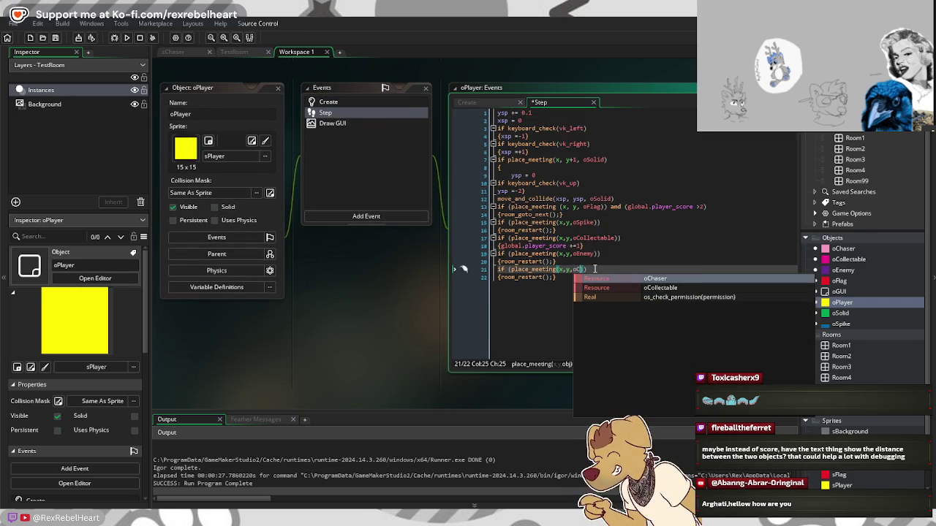
type("haser")
left_click(588, 277)
left_click(126, 37)
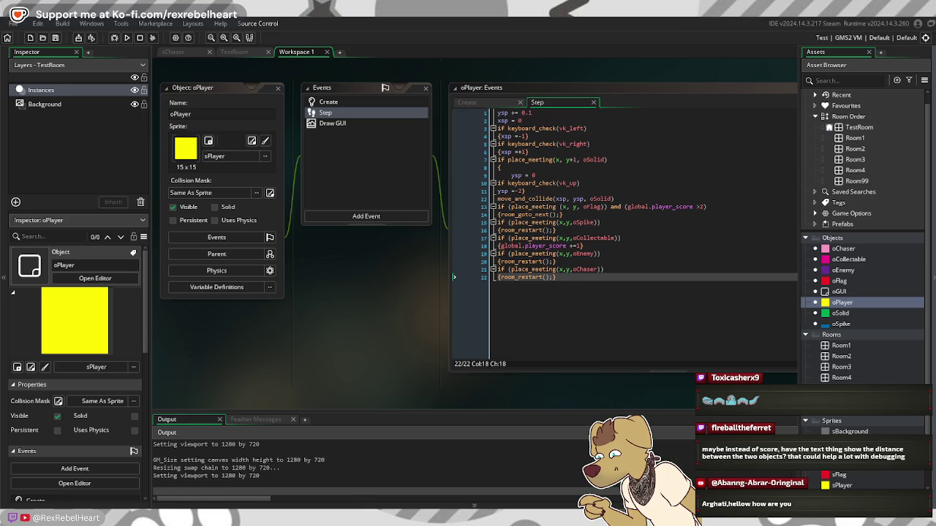
key("Right")
key("Left")
key("Up")
key("Right")
key("Left")
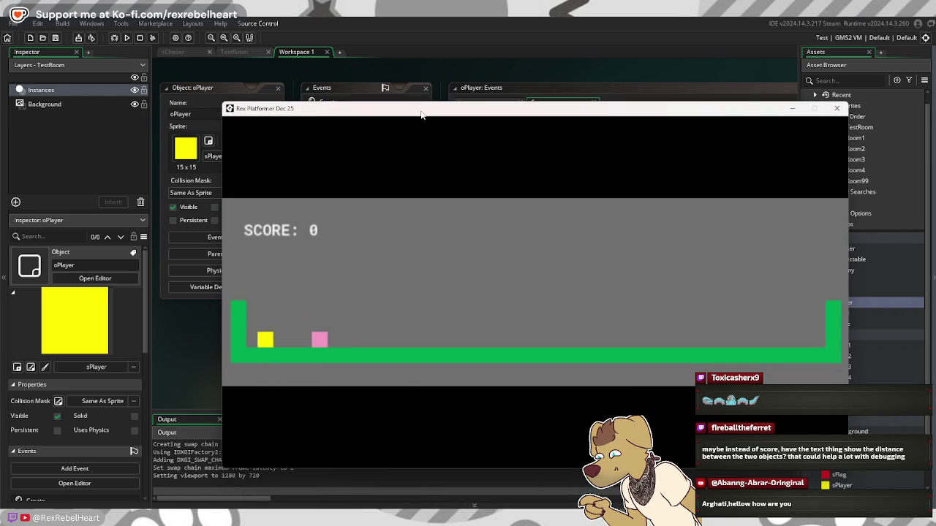
key("Left")
key("Left")
key("Up")
key("Right")
key("Left")
key("Up")
key("Right")
key("Left")
key("Up")
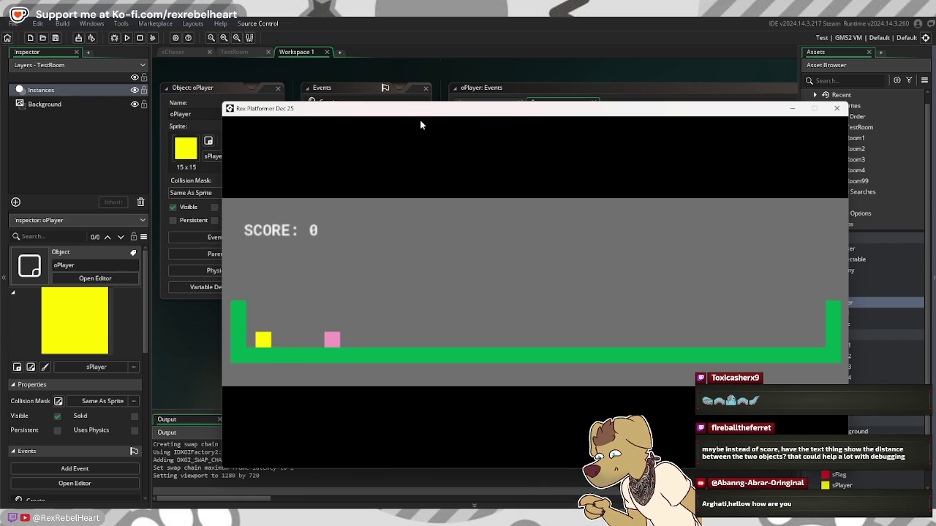
key("Right")
key("Left")
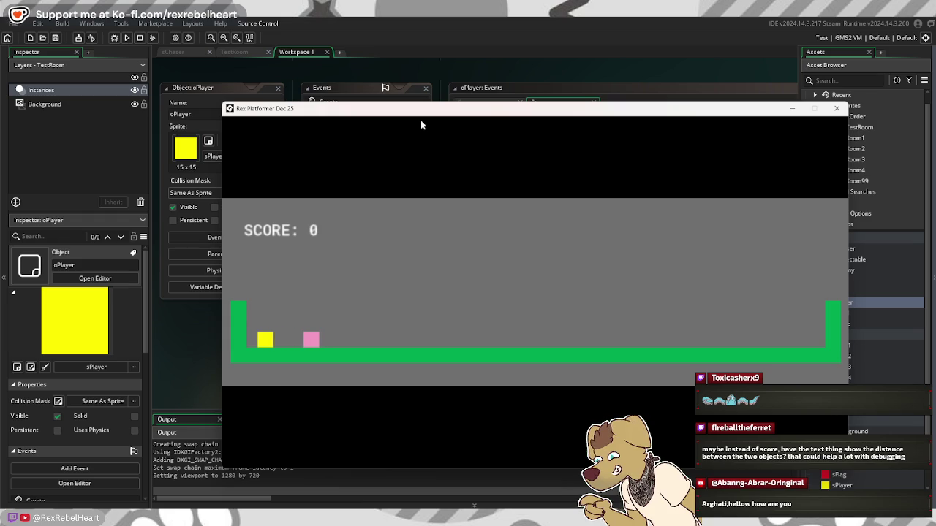
key("Left")
key("Up")
key("Left")
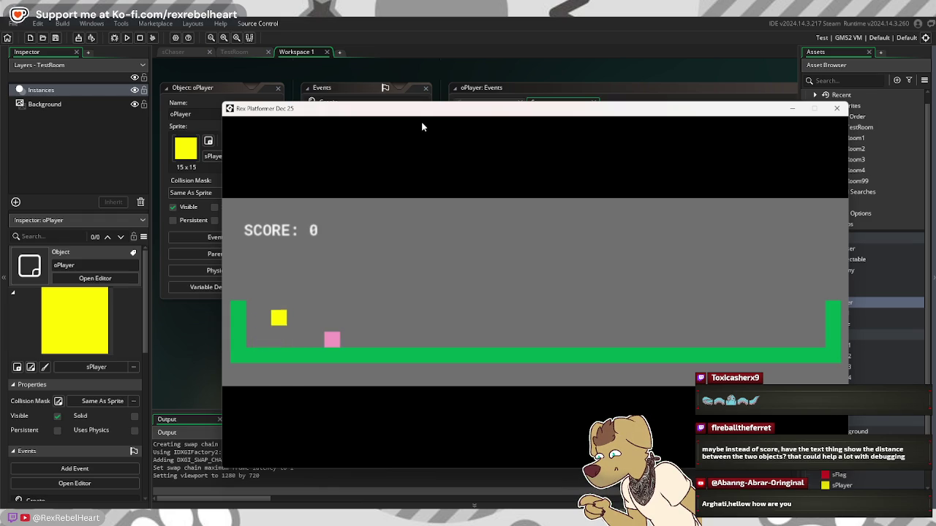
key("Up")
key("Left")
key("Right")
key("Up")
key("Left")
key("Left")
key("Up")
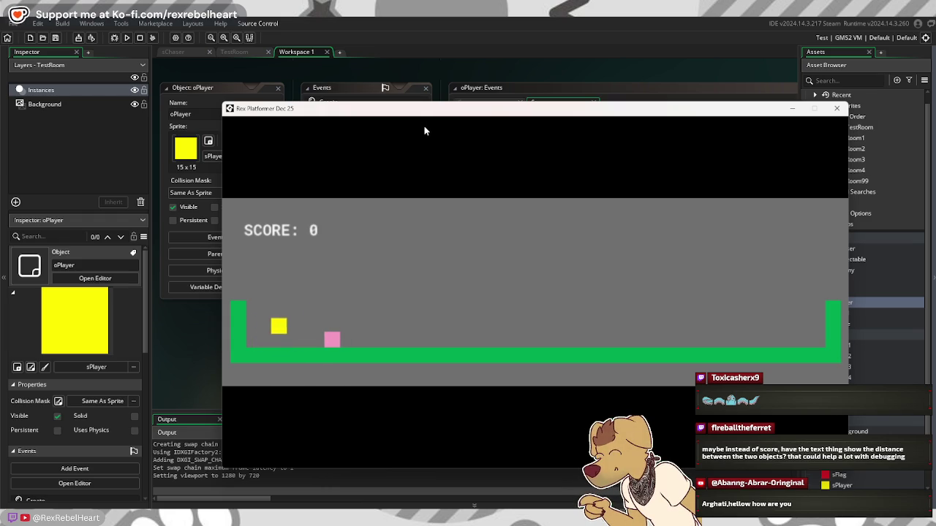
key("Right")
key("Left")
key("Up")
key("Right")
key("Left")
key("Left")
key("Right")
key("Right")
key("Right")
key("Up")
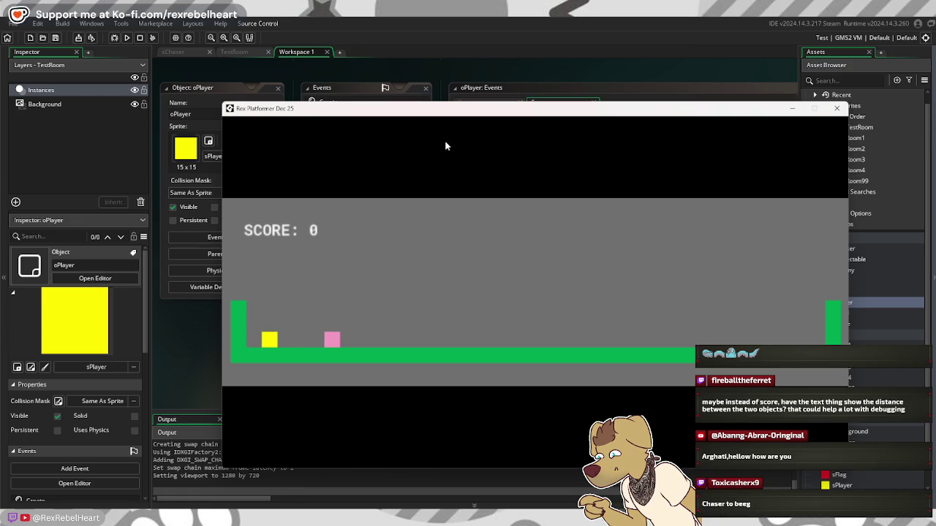
key("Right")
key("Up")
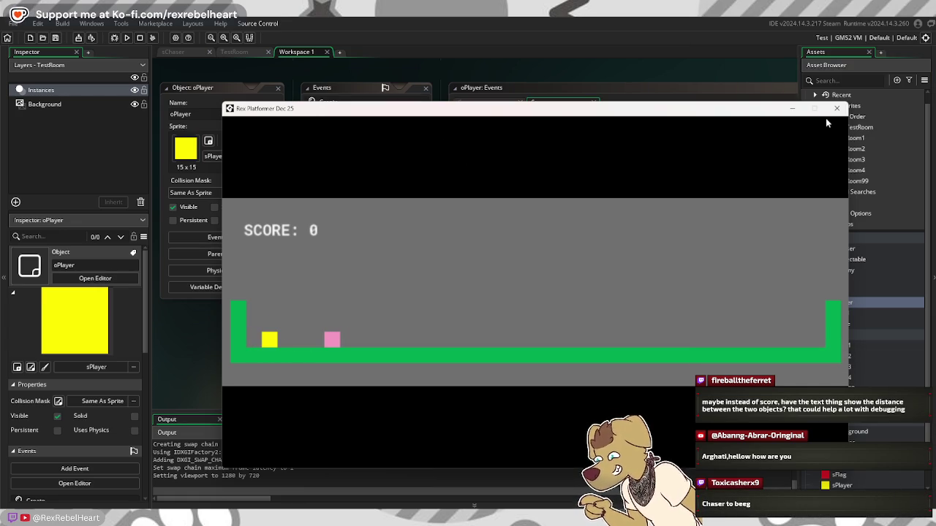
left_click(836, 108)
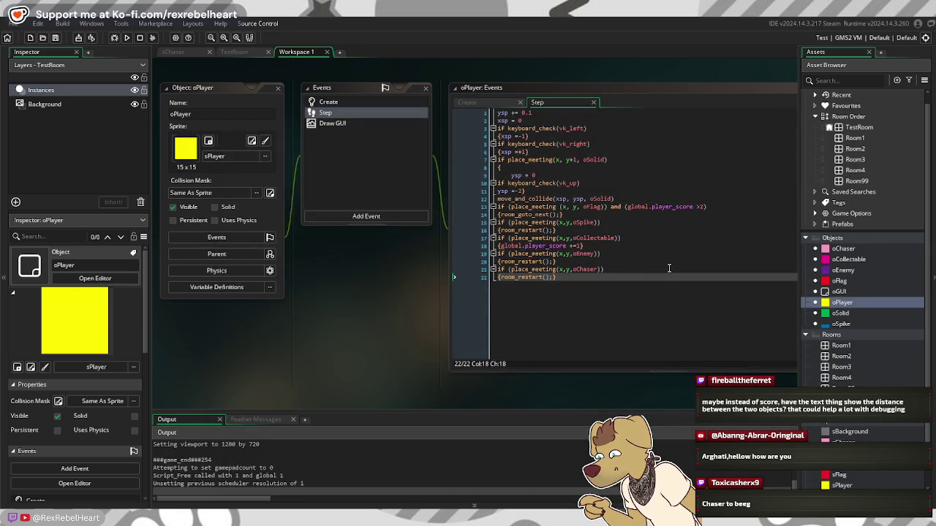
Step: Open oChaser and its sprite slot, which creates a blank Sprite9
double_click(842, 249)
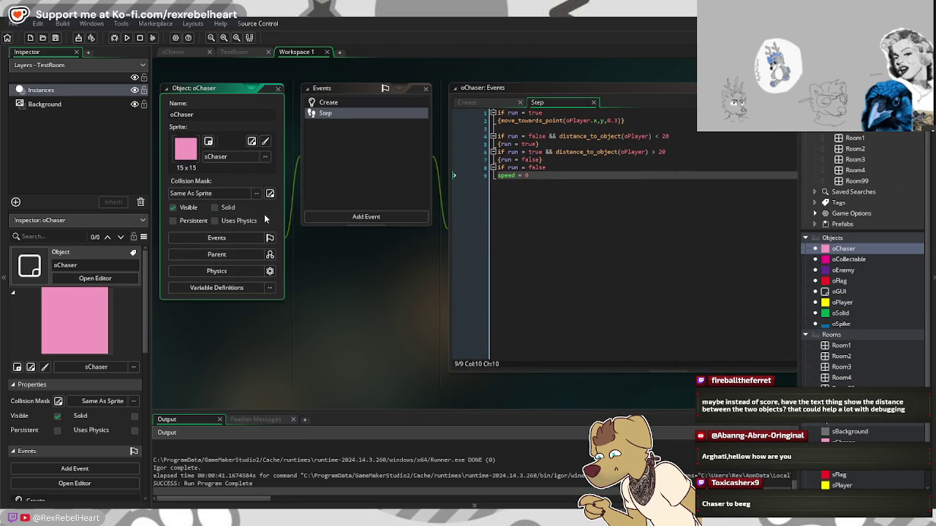
left_click(30, 367)
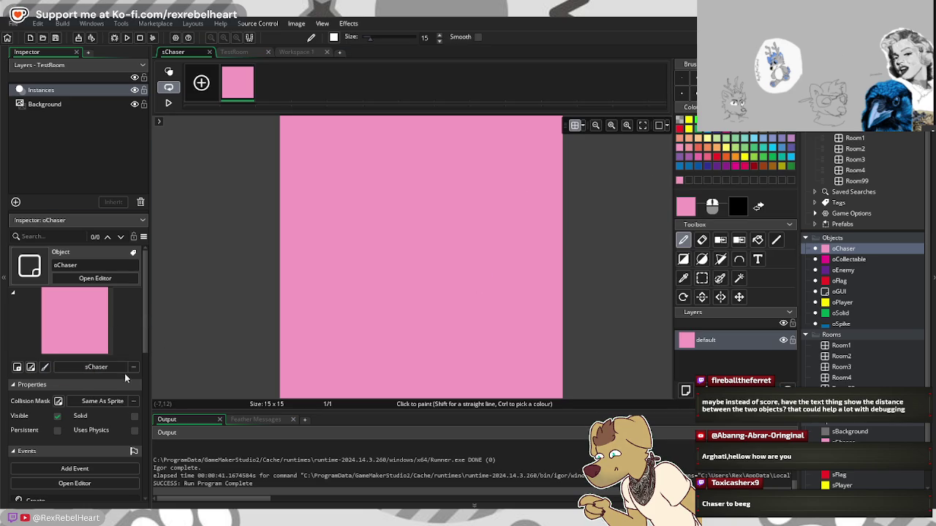
left_click(17, 367)
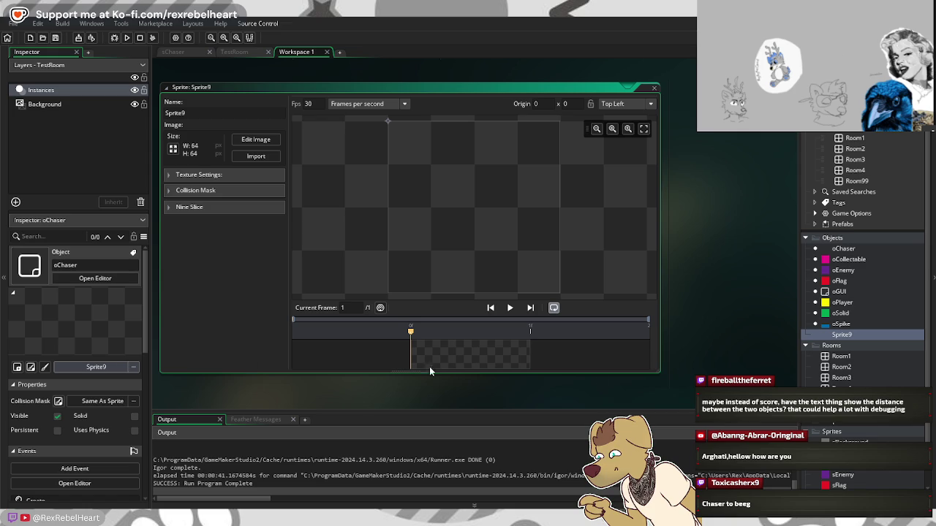
Step: Delete Sprite9 from the Asset Browser and confirm, then select oChaser
right_click(854, 336)
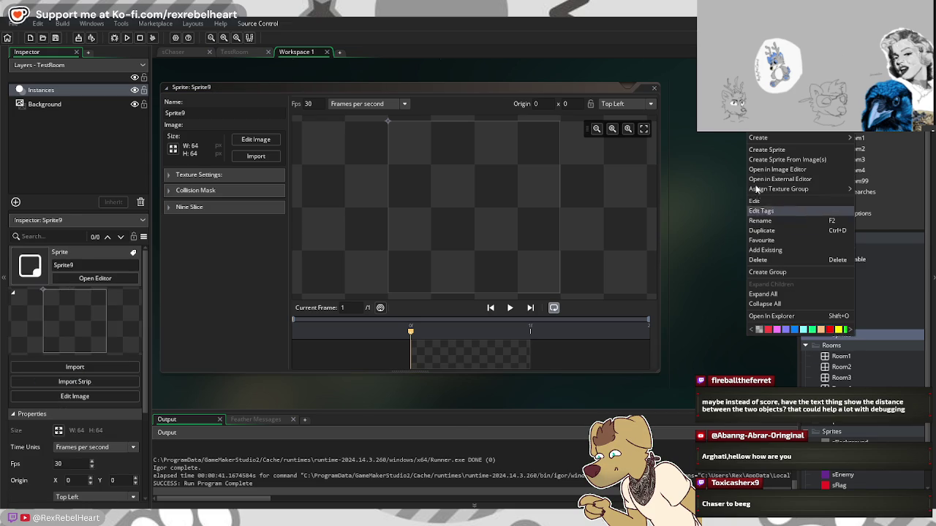
left_click(774, 260)
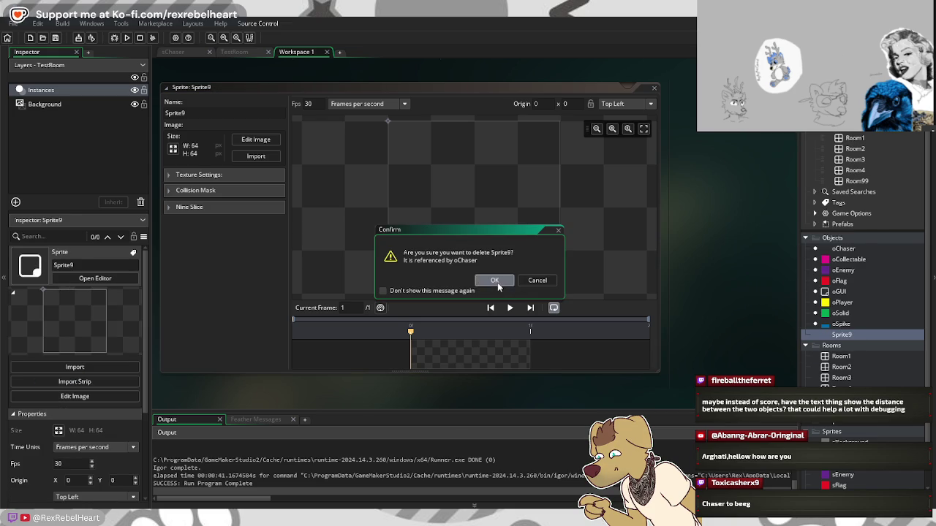
left_click(495, 281)
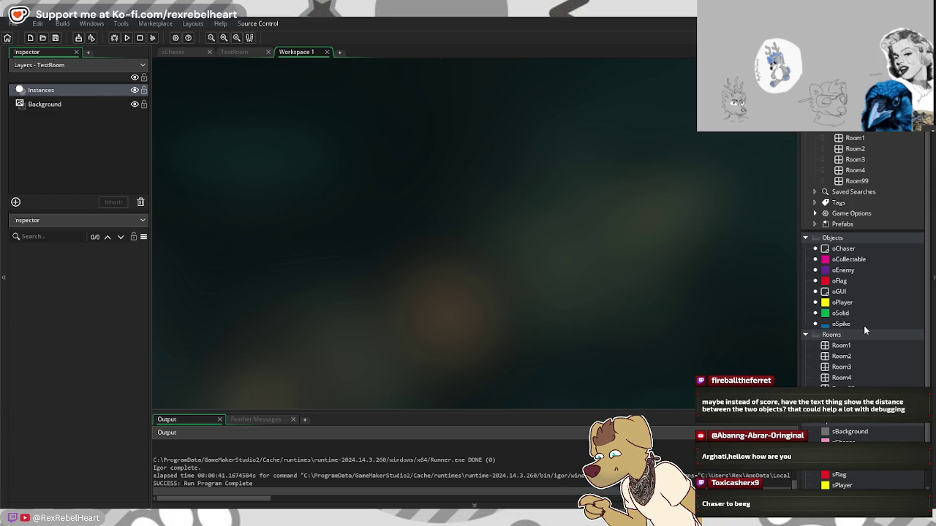
left_click(845, 248)
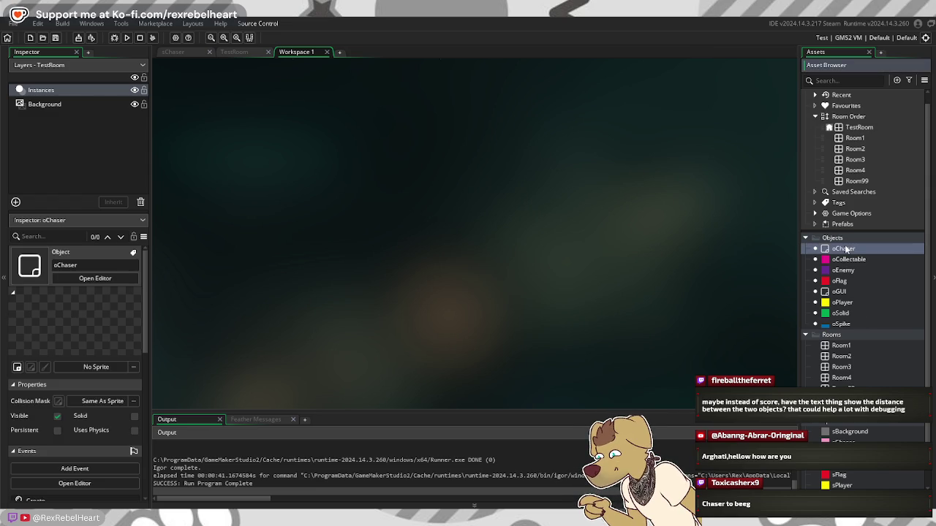
Step: Assign sChaser as the oChaser object's sprite
double_click(844, 249)
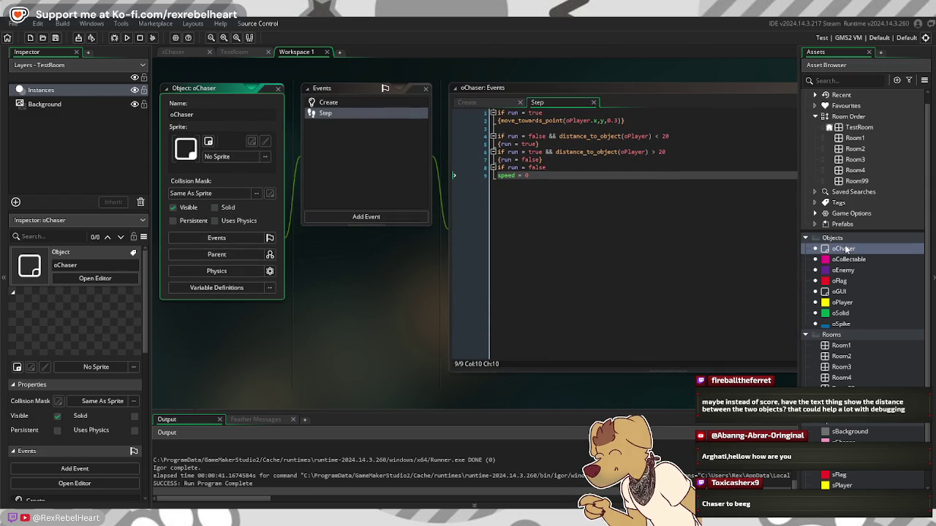
left_click(99, 367)
double_click(217, 236)
left_click(219, 238)
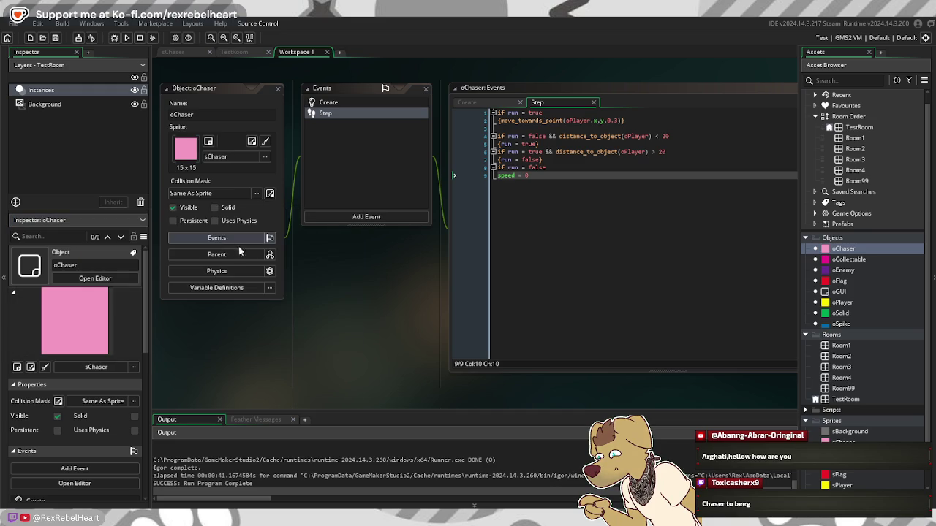
Step: Resize the sChaser sprite from 15×15 down to 8×8
left_click(258, 195)
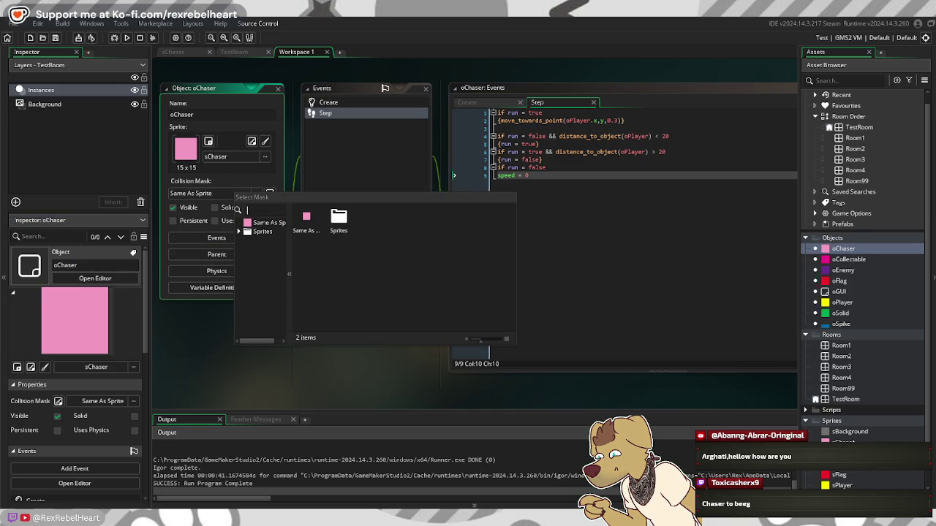
left_click(252, 141)
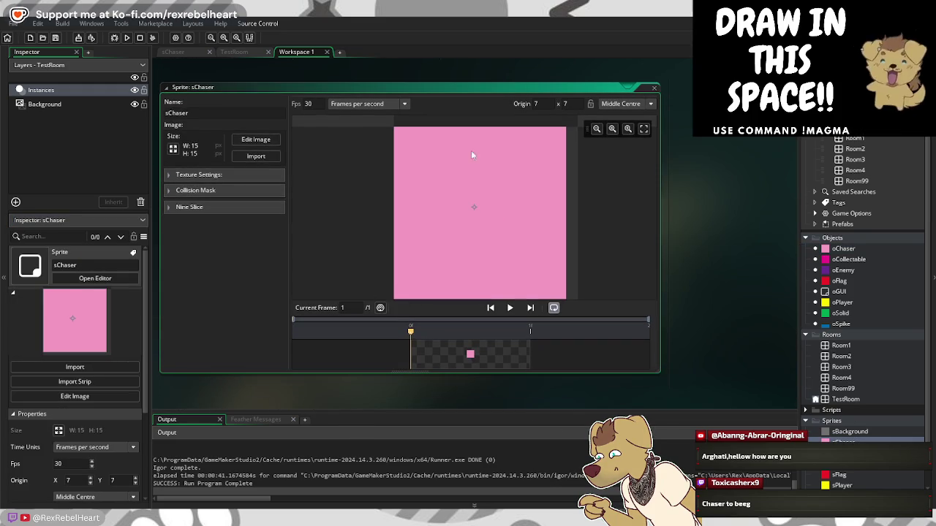
left_click(248, 139)
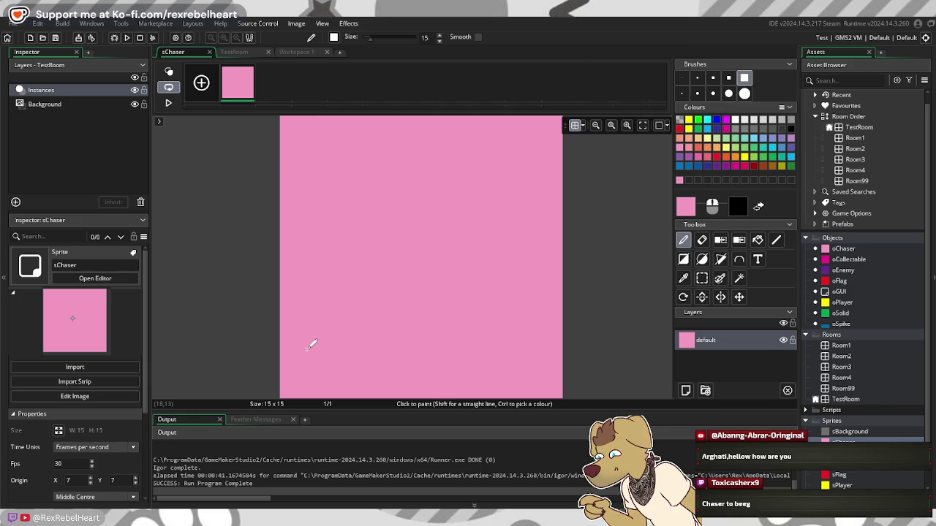
left_click(59, 430)
type("8")
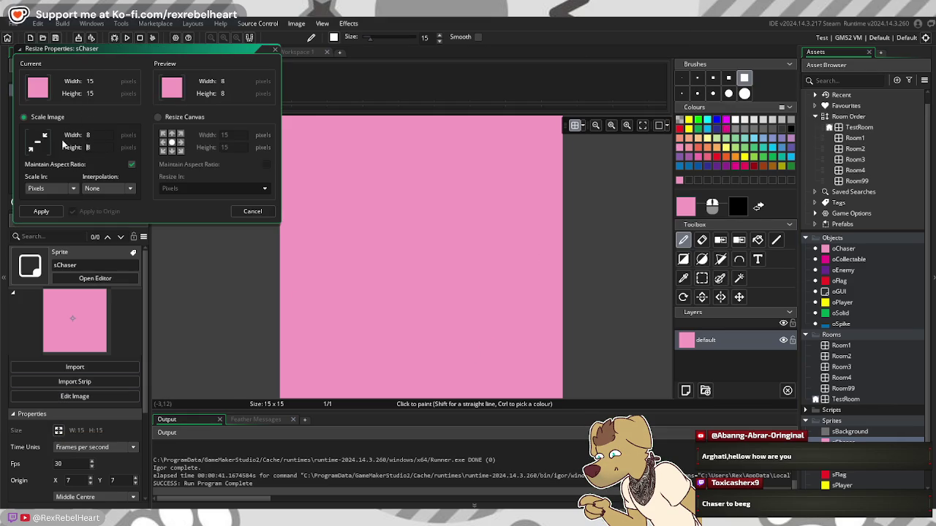
key("Tab")
left_click(42, 212)
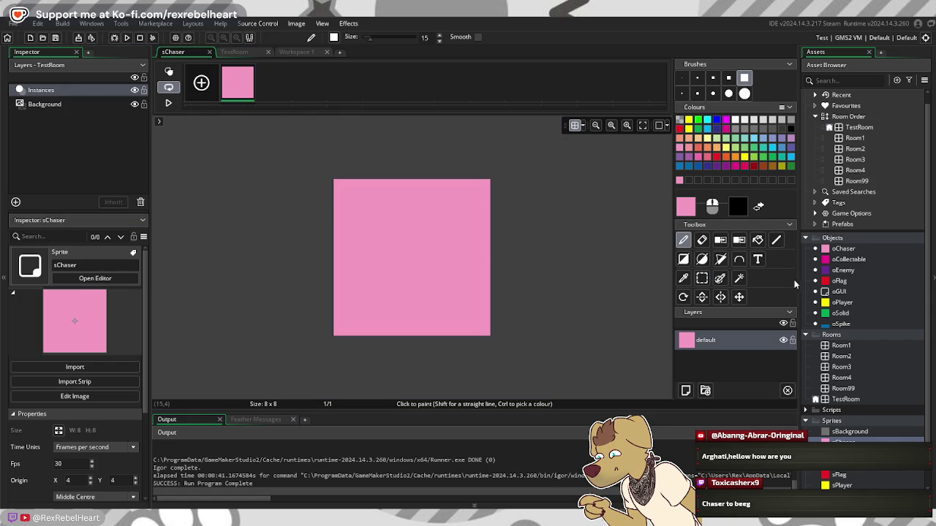
Step: Open the TestRoom room layout showing the smaller chaser
left_click(838, 254)
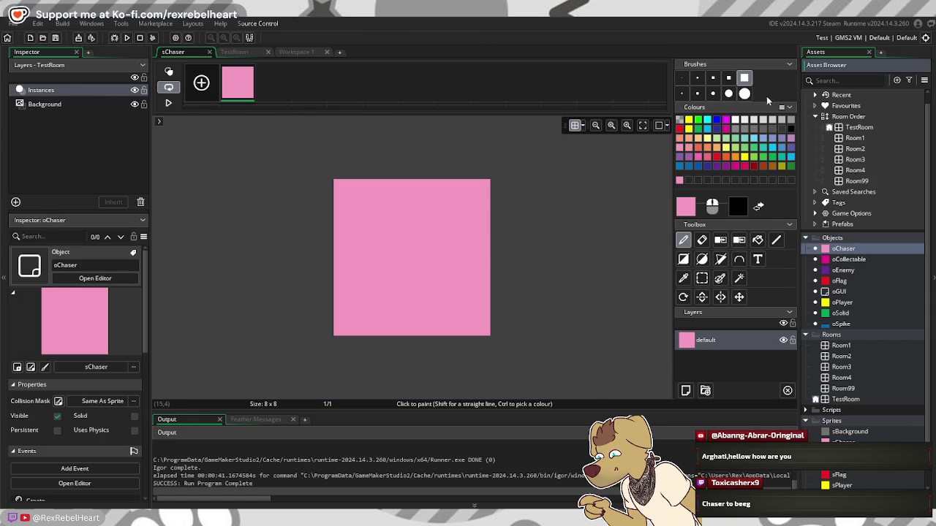
left_click(285, 53)
left_click(244, 52)
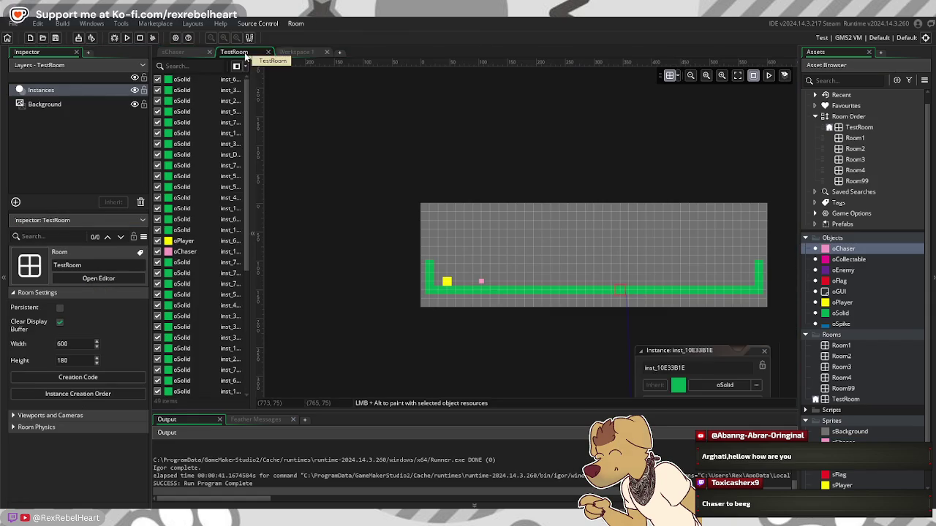
Step: Place the pink chaser instance back at X 105, Y 135 near the yellow player
scroll(515, 251, "up", 3)
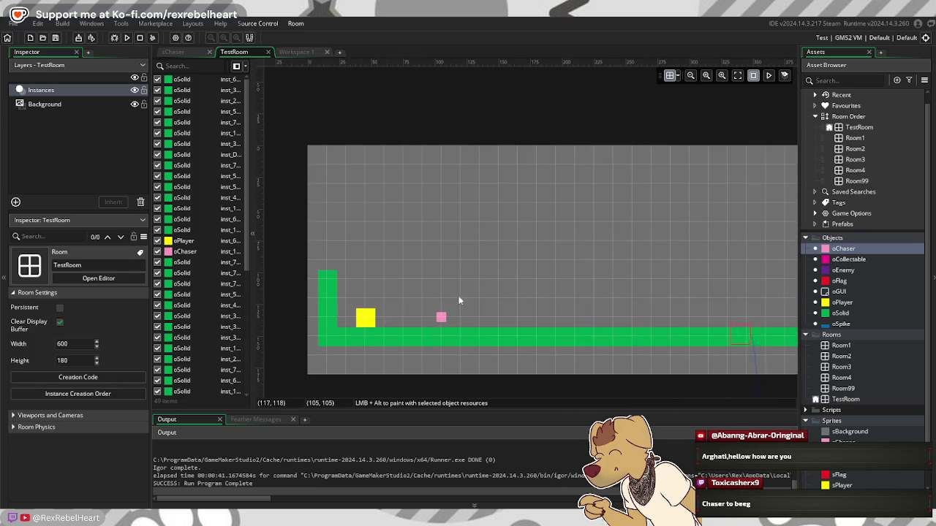
left_click(441, 319)
key("ctrl+z")
left_click_drag(432, 323, 429, 322)
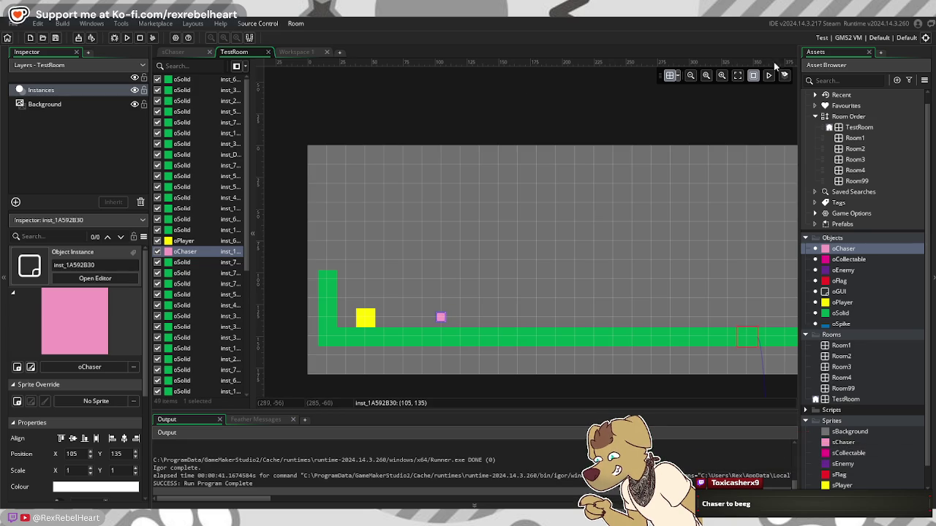
Step: Run the game and move the player left and right, jumping past the chaser
left_click(126, 38)
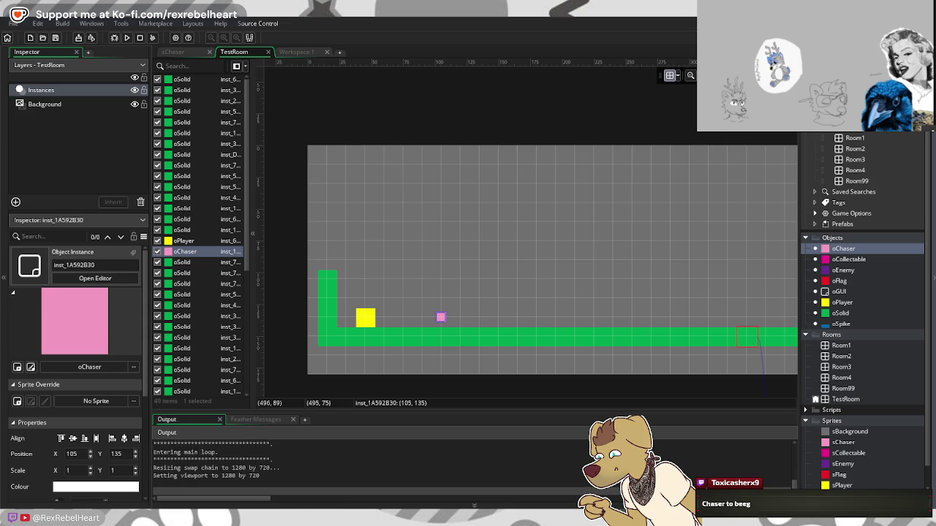
left_click_drag(761, 211, 505, 215)
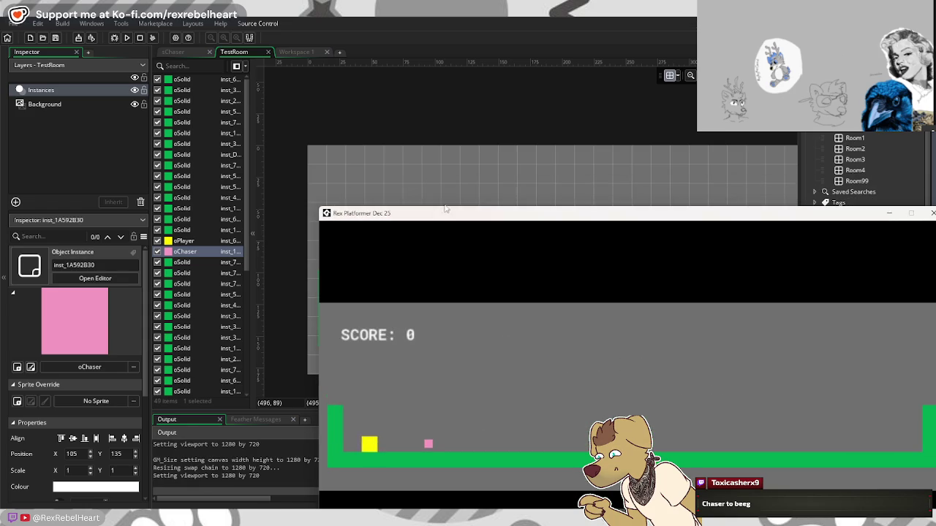
key("Left")
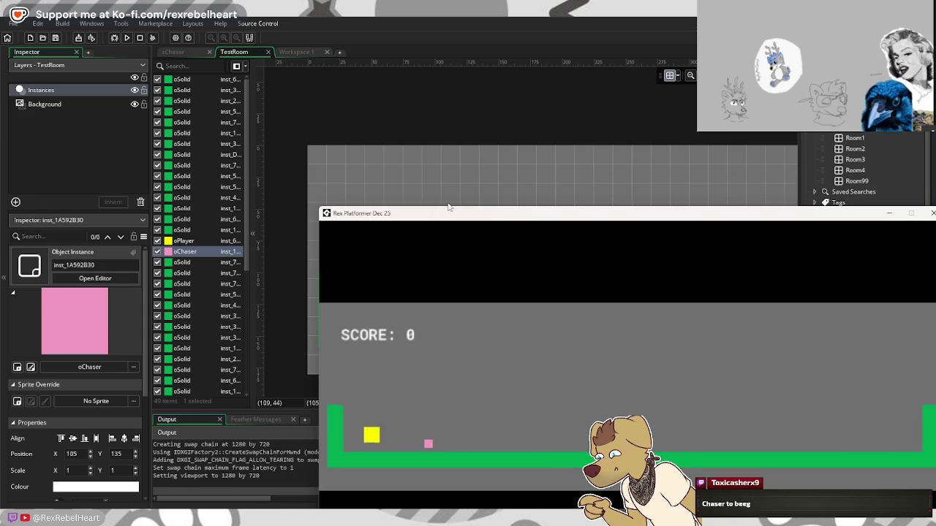
key("Right")
key("space")
key("Right")
key("Left")
key("Left")
key("space")
key("Right")
key("space")
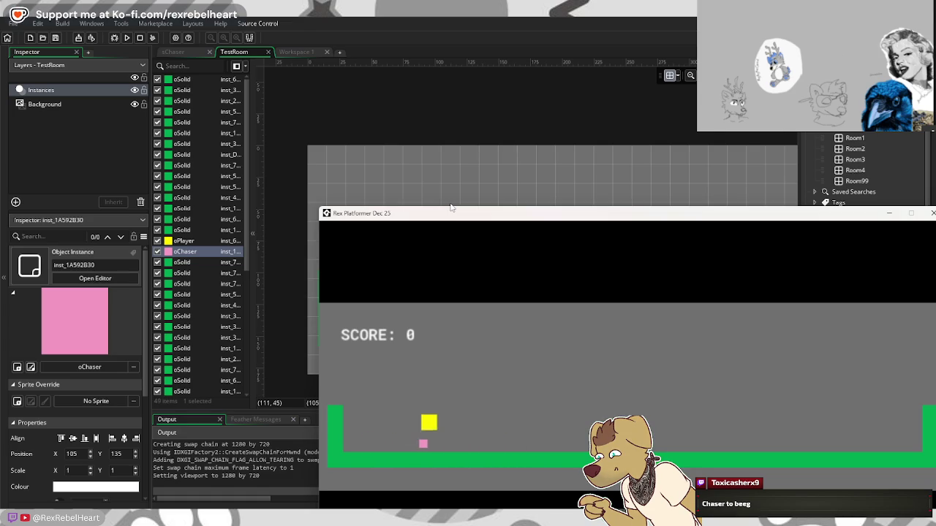
Step: Keep jumping the player right and left to watch the chaser follow, then close the game
left_click(451, 207)
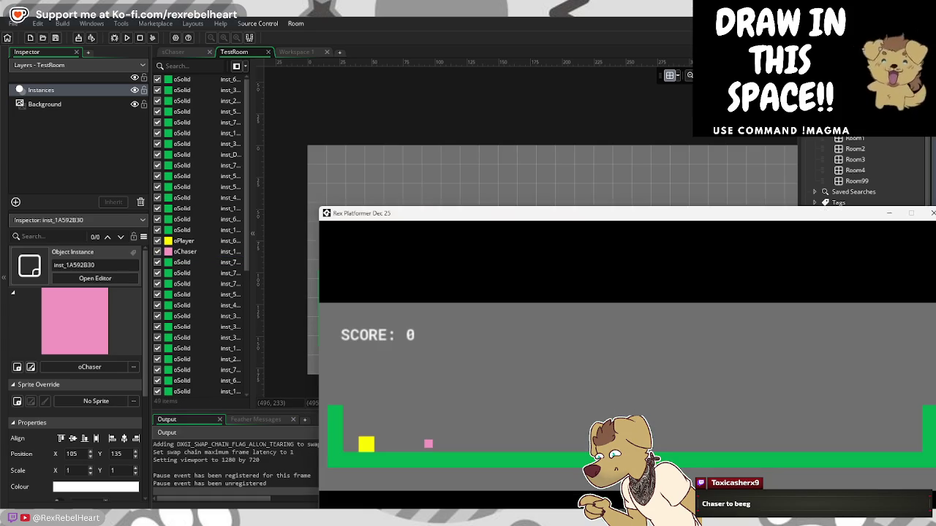
left_click(786, 396)
key("Right")
key("space")
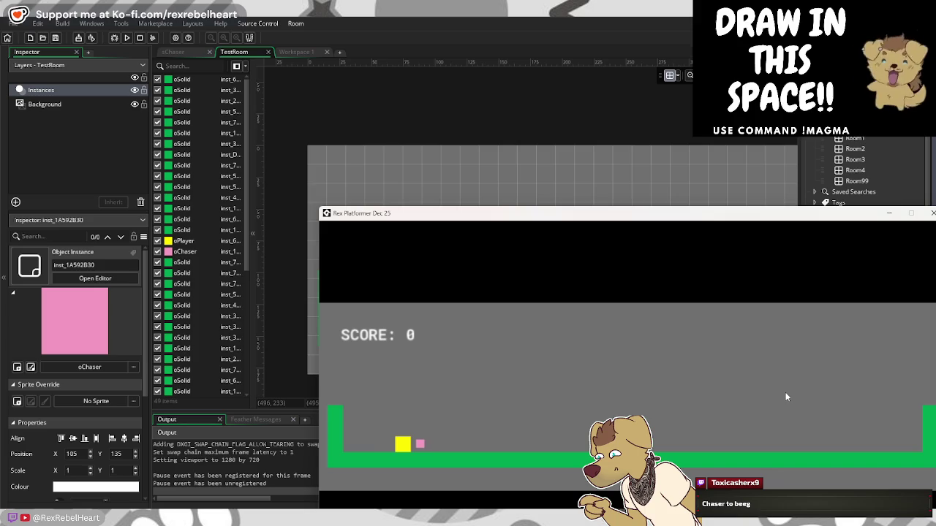
key("Left")
key("Right")
key("space")
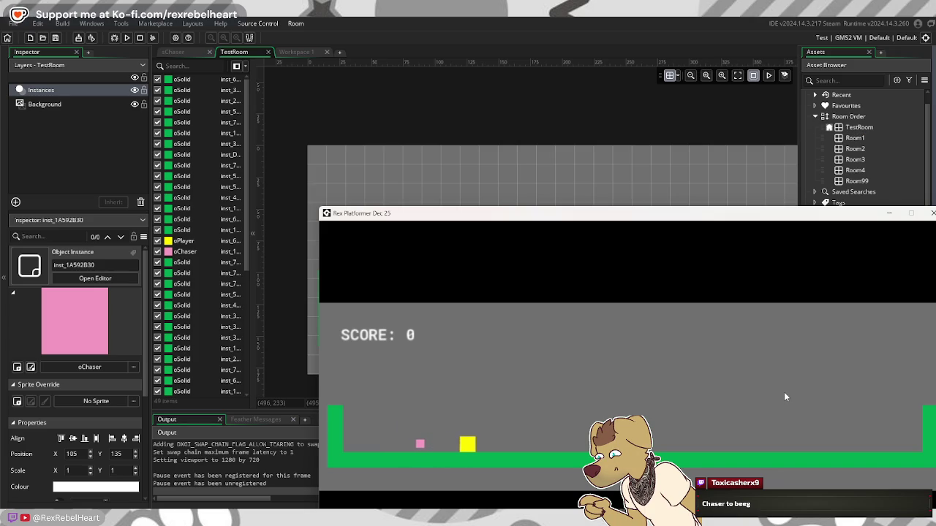
key("Right")
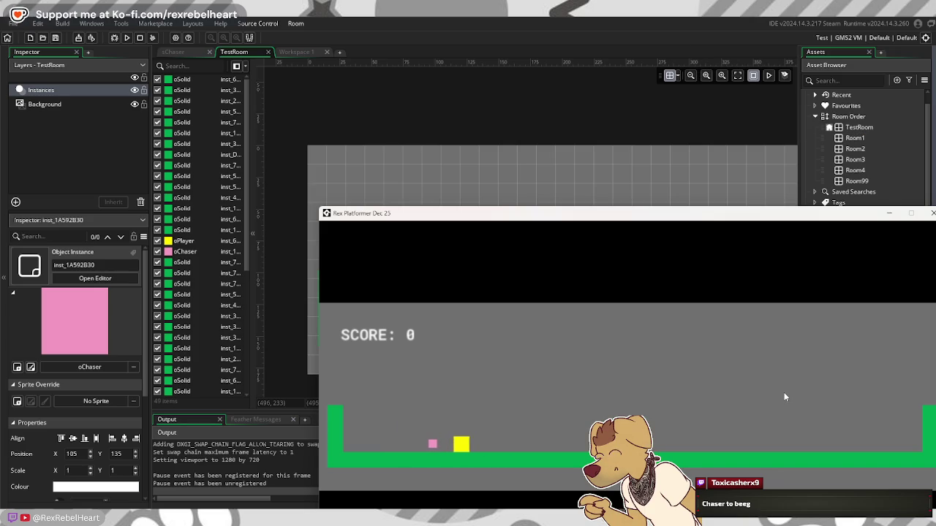
left_click_drag(855, 214, 713, 209)
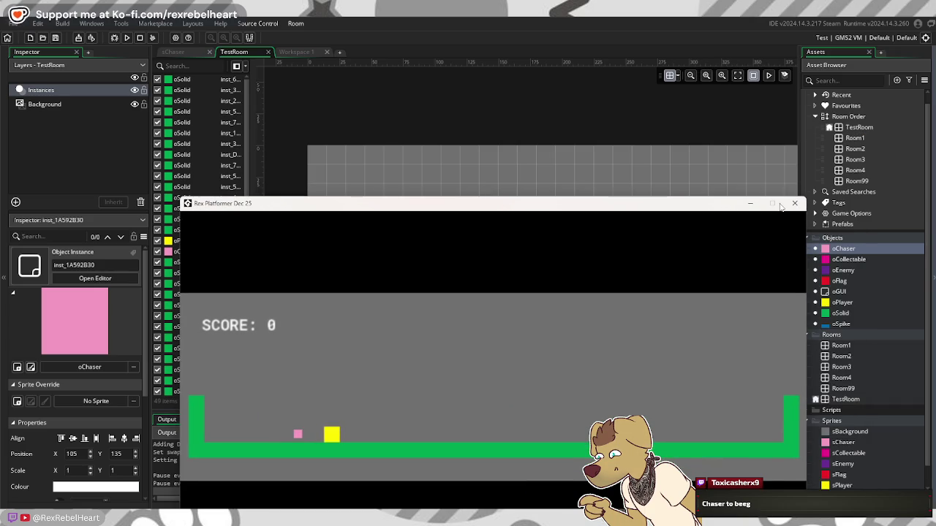
left_click(793, 206)
Step: In oChaser's Step event, change the chase distance check on line 4 from 20 to 60
double_click(839, 250)
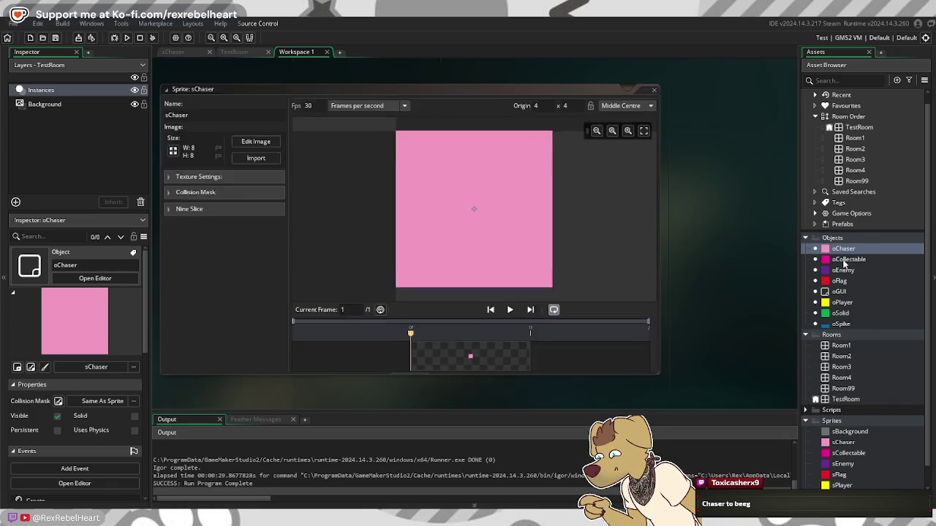
left_click(670, 151)
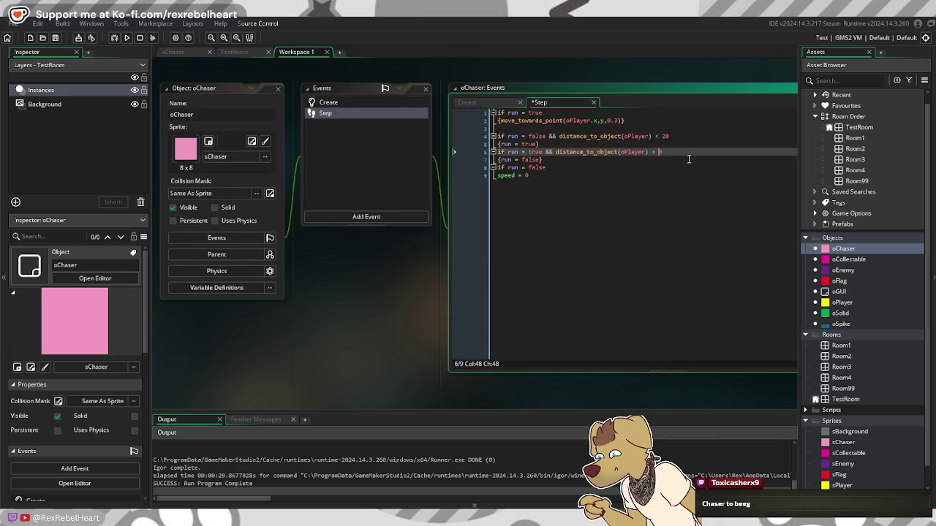
key("Up")
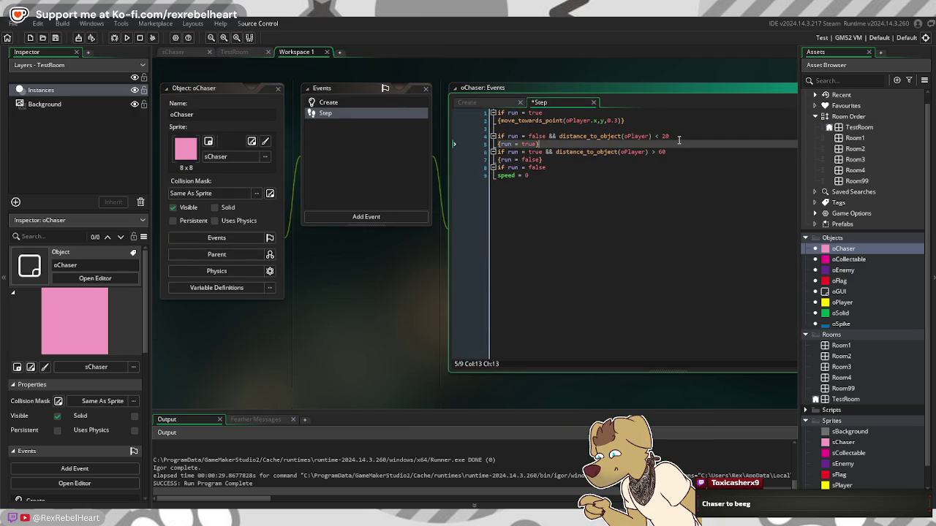
left_click(672, 133)
left_click(664, 136)
key("BackSpace")
type("6")
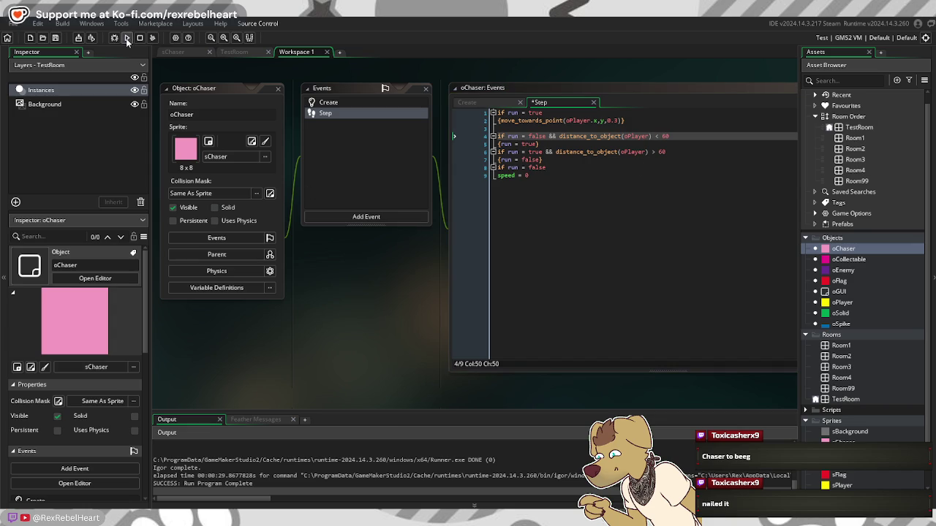
Step: Run the game, move and jump the player past the chaser, then close it
left_click(127, 37)
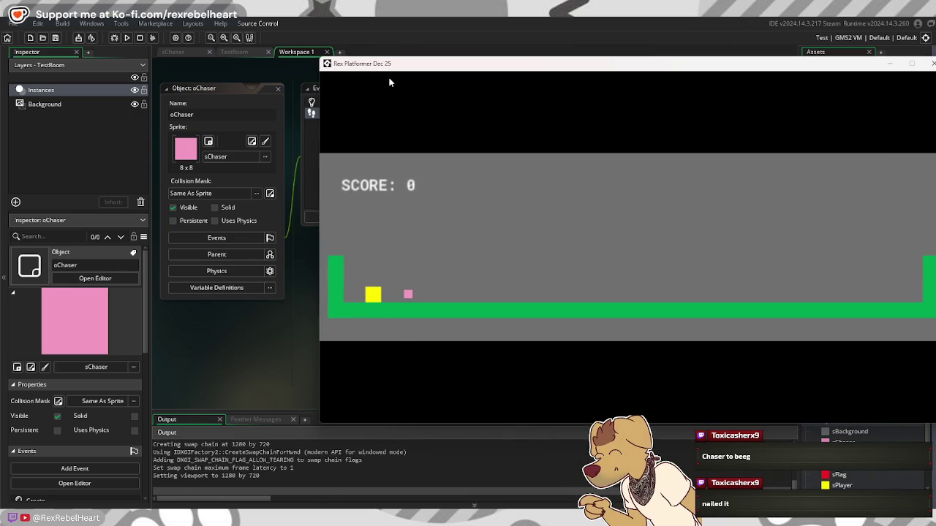
key("Right")
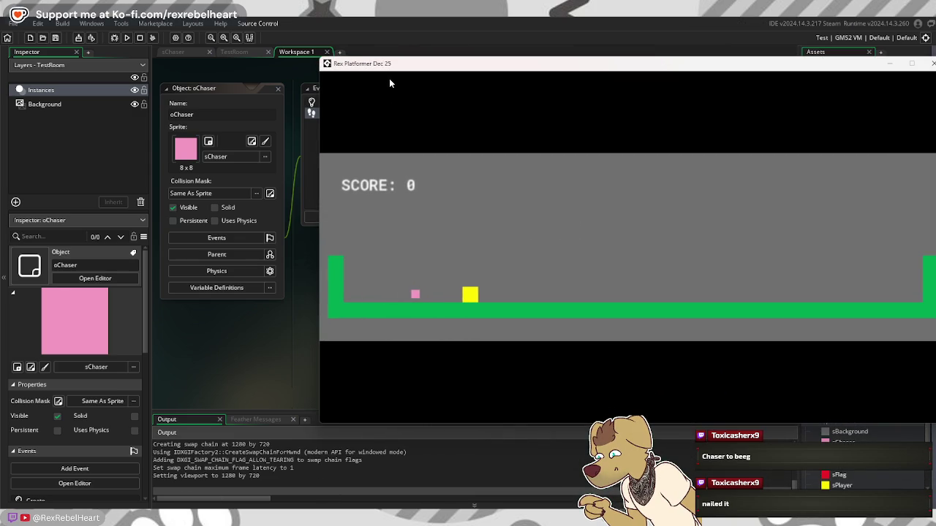
key("Left")
key("space")
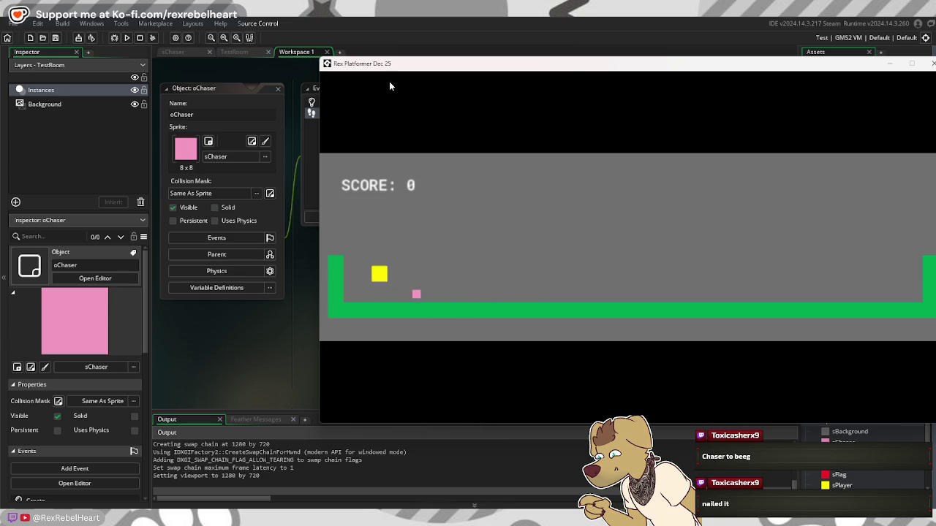
key("space")
key("Right")
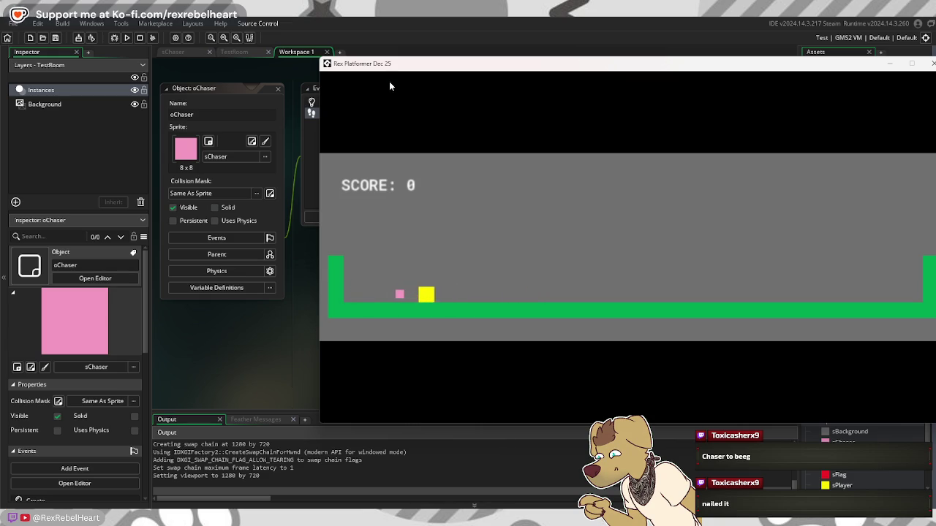
key("Left")
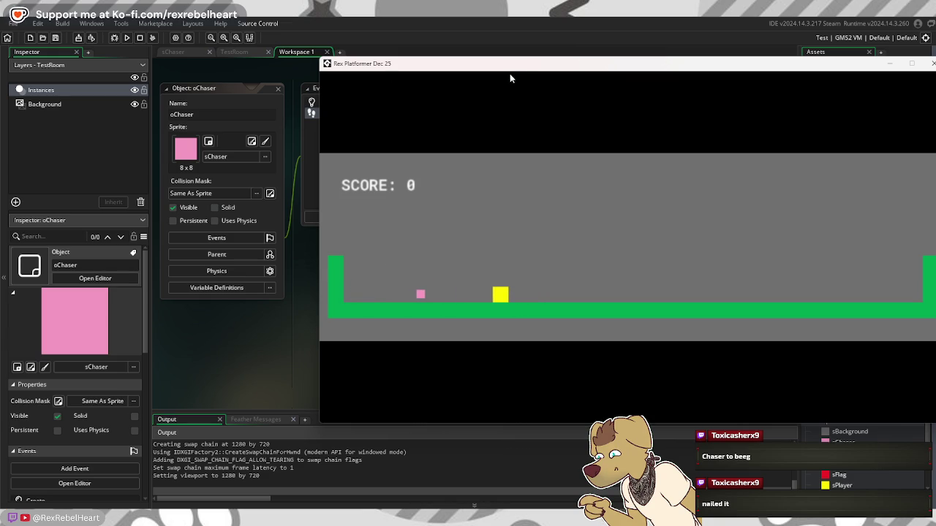
key("Escape")
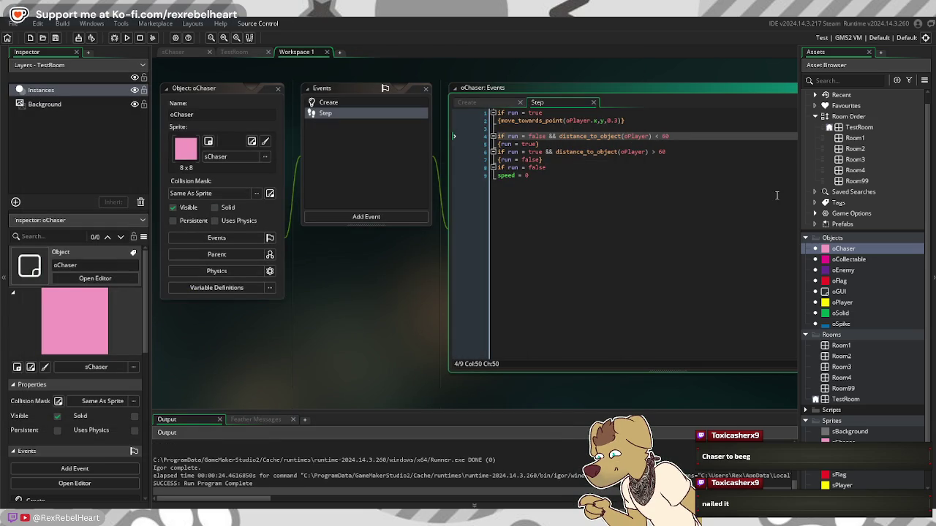
Step: Set both the start and stop chase distances in oChaser's Step code to 100
type("0")
key("Down")
key("Down")
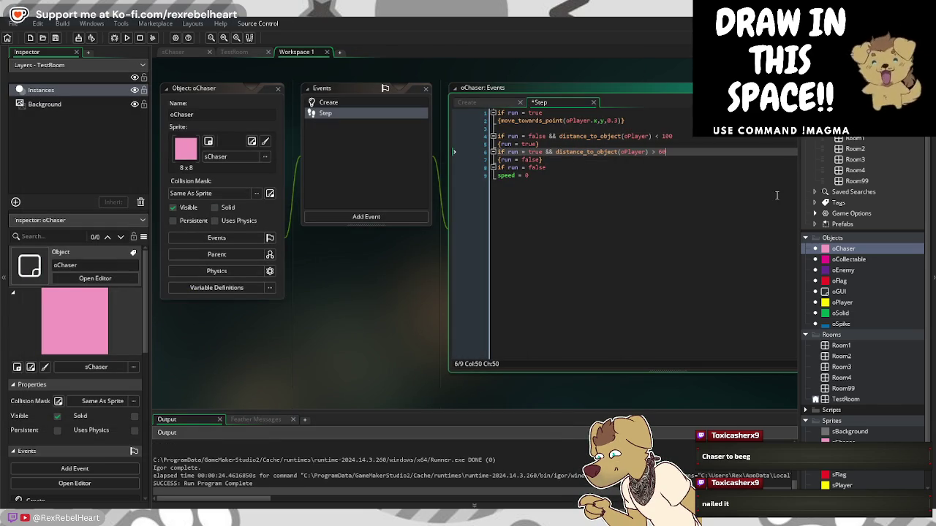
key("BackSpace")
key("BackSpace")
type("100")
left_click(596, 208)
Step: Run the game, move the player left and right around the chaser, then close it
left_click(125, 38)
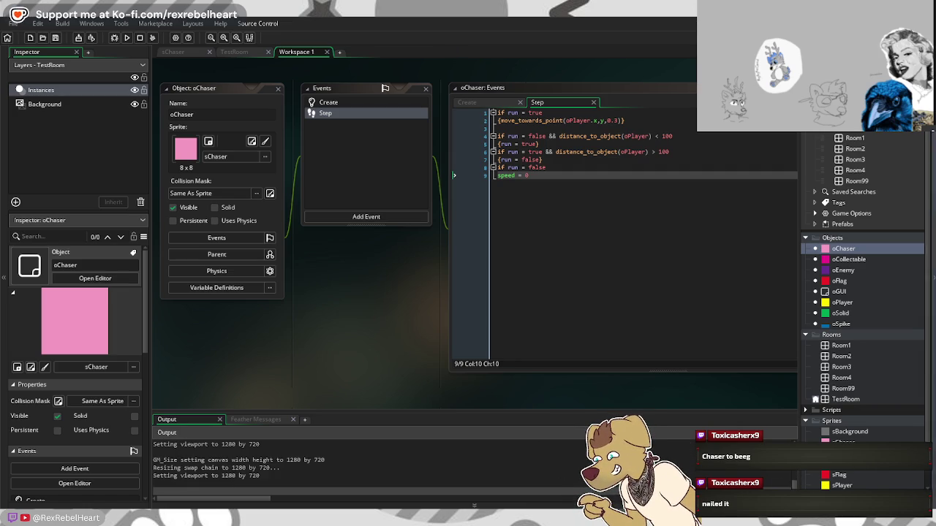
key("Left")
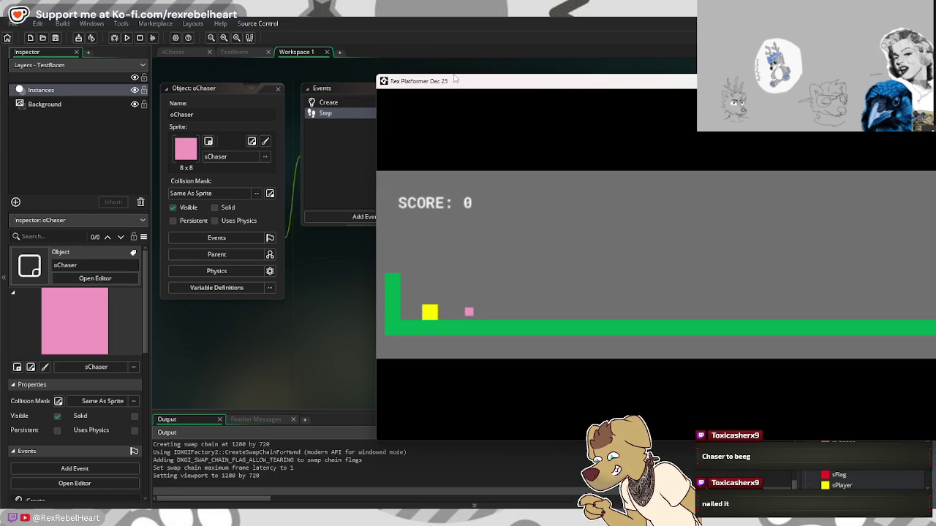
key("Right")
key("Left")
key("Left")
key("Right")
key("Right")
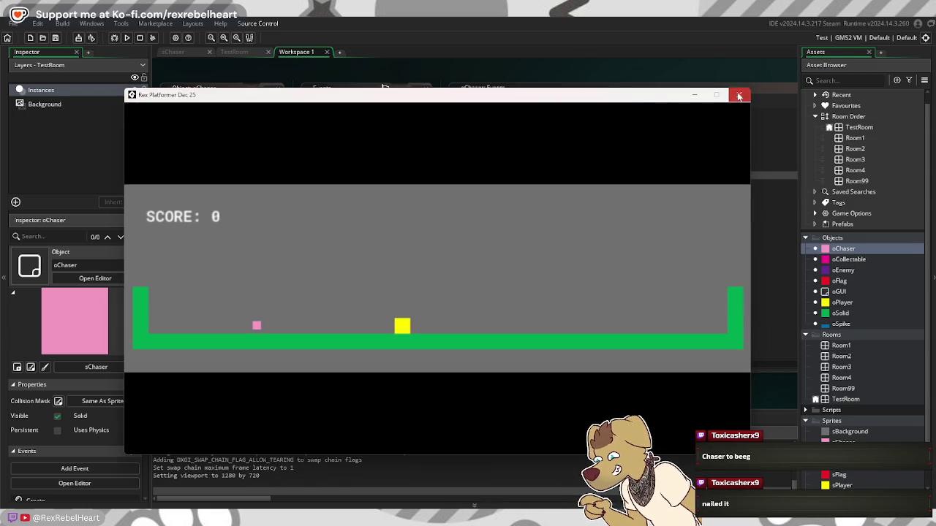
left_click(738, 96)
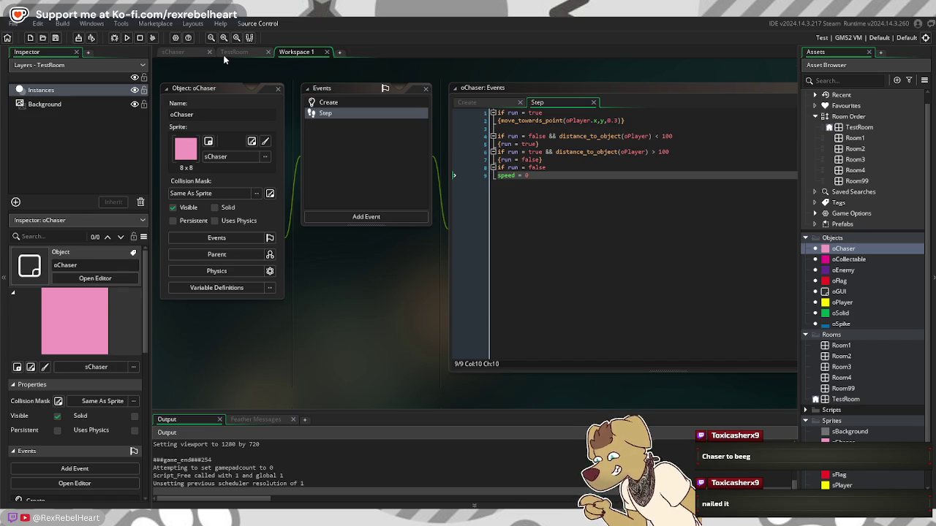
Step: Move the pink chaser instance further right along the TestRoom floor
left_click(223, 54)
left_click(441, 321)
left_click_drag(441, 320, 584, 318)
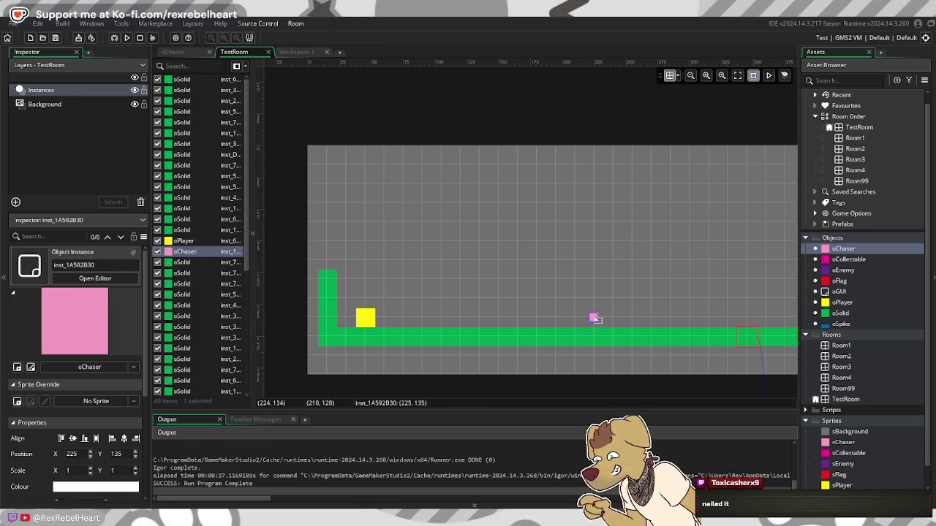
left_click(655, 380)
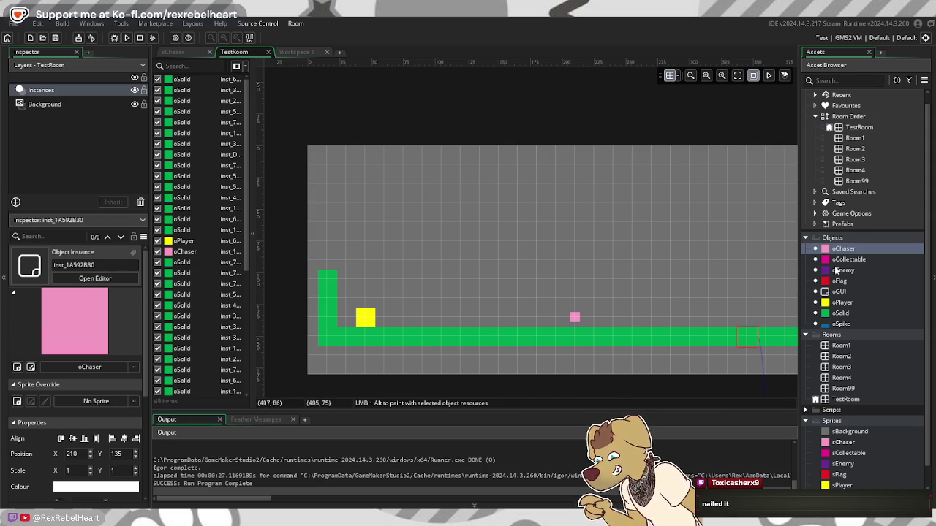
Step: Inspect the xsp and ysp starting values in oPlayer's Create event
double_click(853, 302)
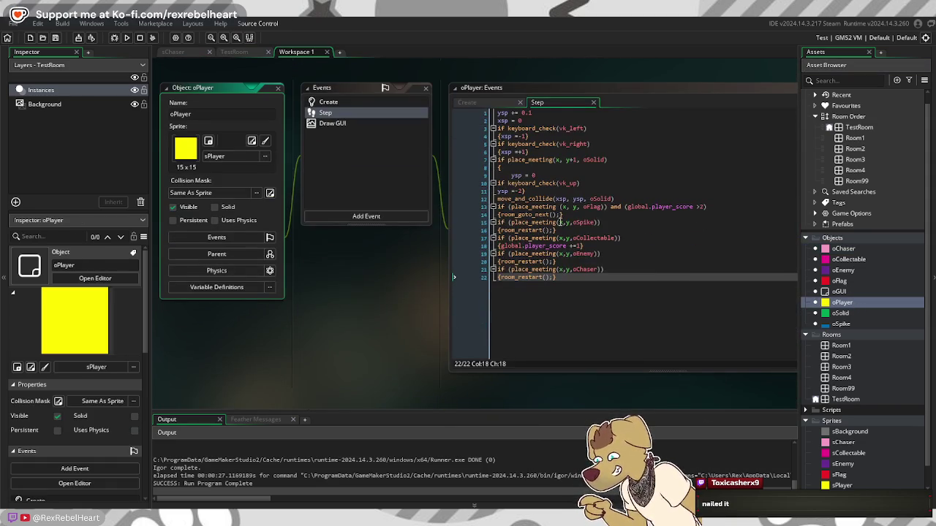
left_click(494, 103)
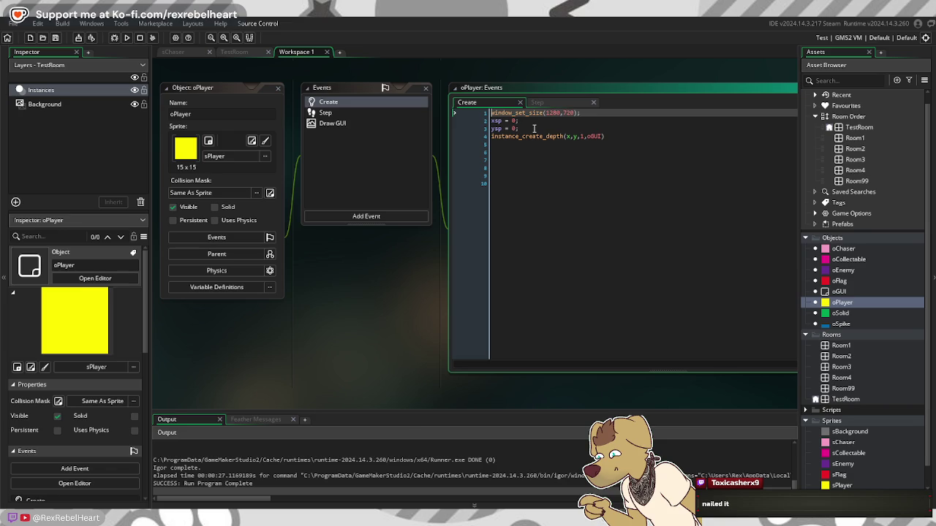
left_click_drag(535, 129, 479, 123)
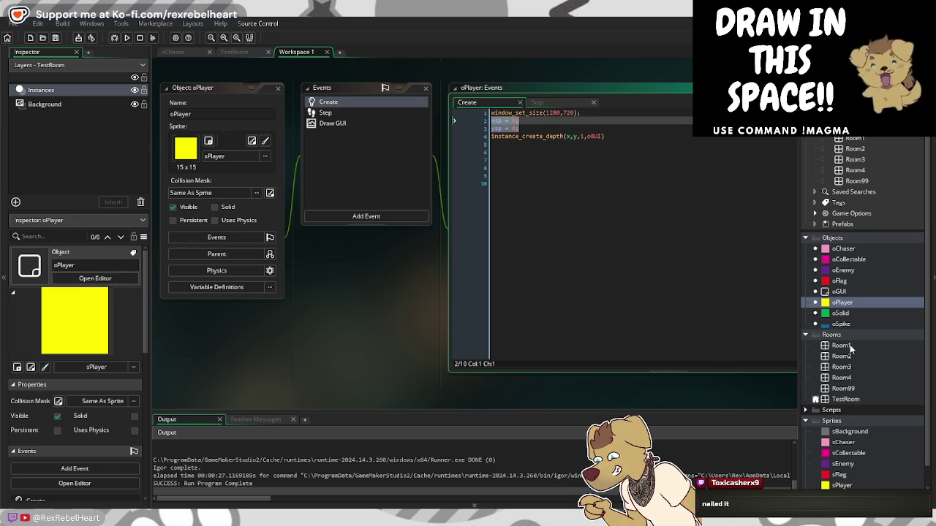
Step: Open oChaser's Step event and fold the if run = true block
left_click(173, 52)
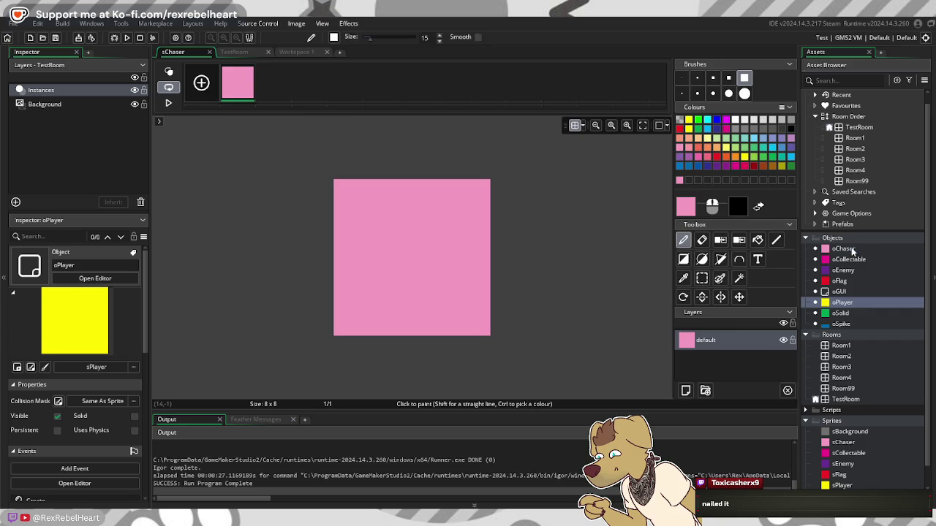
double_click(845, 249)
left_click(499, 112)
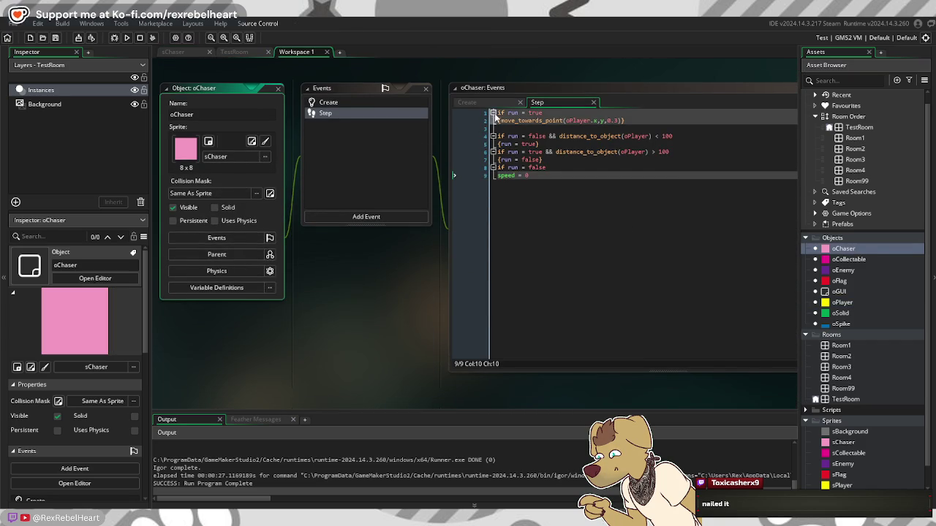
Step: Add 'xsp = 0;' and 'ysp = 0;' after speed = 0 in oChaser's Step event
left_click(494, 113)
left_click(575, 169)
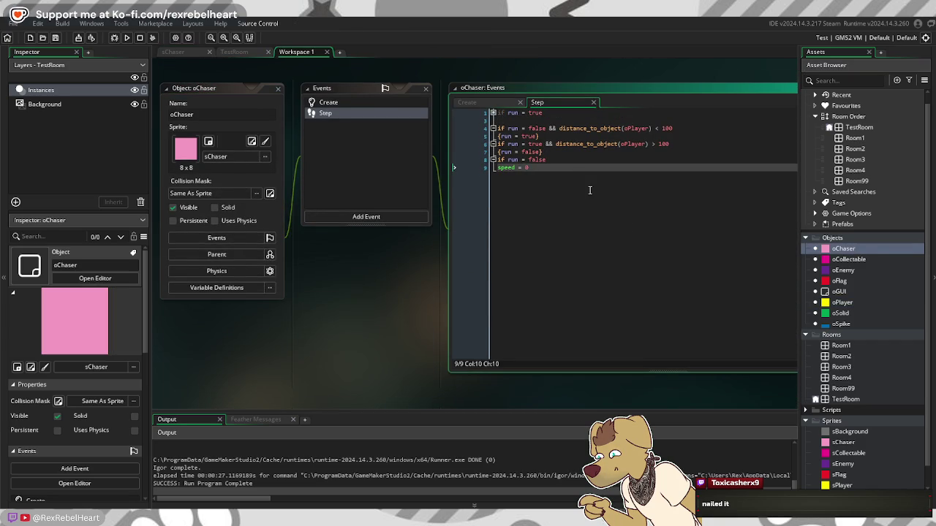
key("Return")
type("xsp = 0;")
key("Return")
type("ysp = 0;")
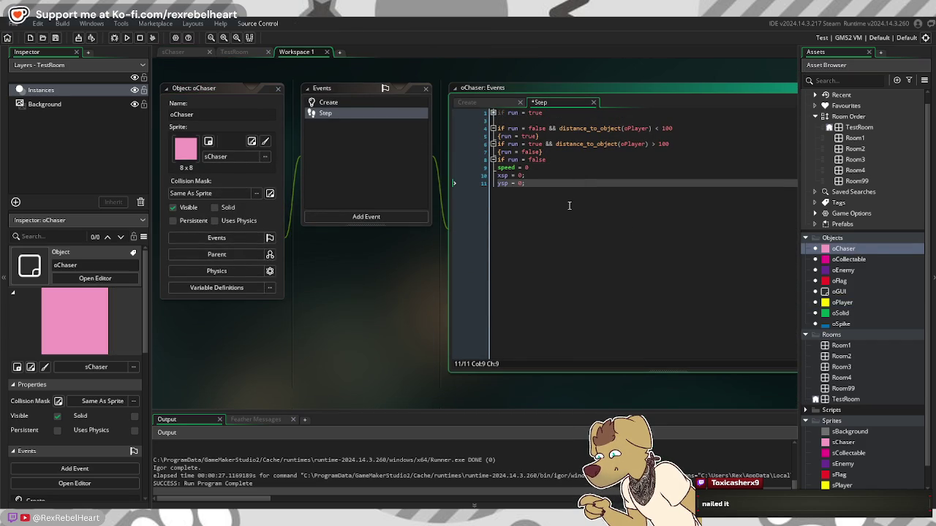
Step: Compare against the xsp and ysp lines in oPlayer's Step code
left_click(499, 108)
left_click(545, 104)
scroll(543, 248, "down", 3)
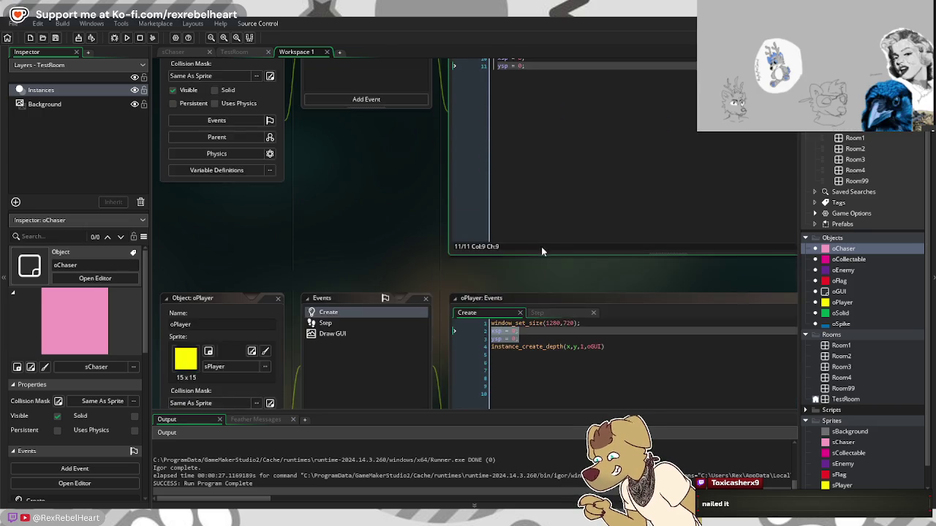
scroll(543, 250, "down", 1)
left_click(554, 285)
left_click(551, 309)
left_click(545, 302)
left_click_drag(542, 300, 496, 293)
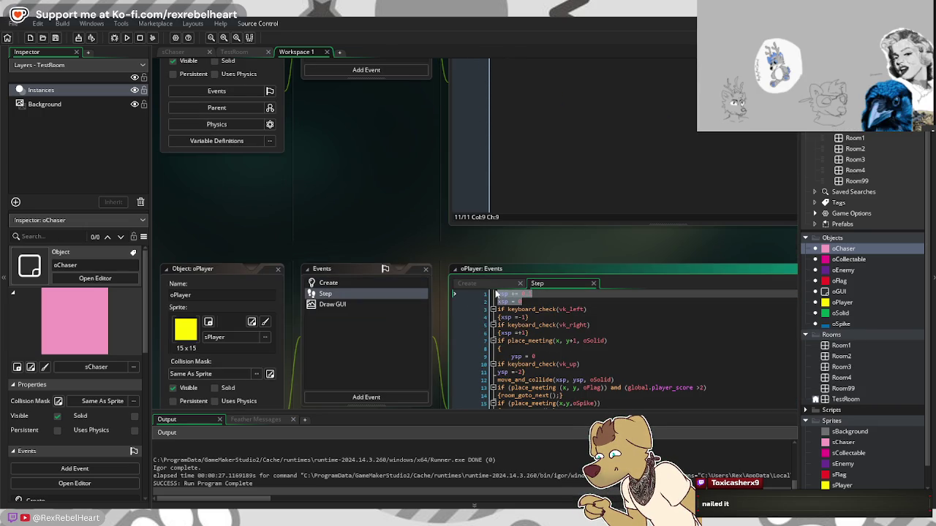
Step: Paint extra oSolid blocks along the lower ledge toward the right-hand platform
scroll(555, 201, "up", 2)
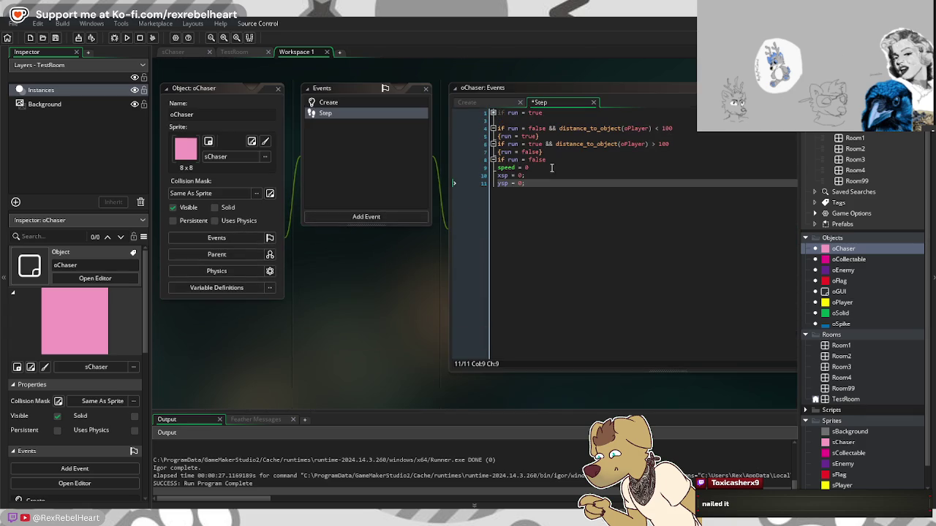
left_click(504, 104)
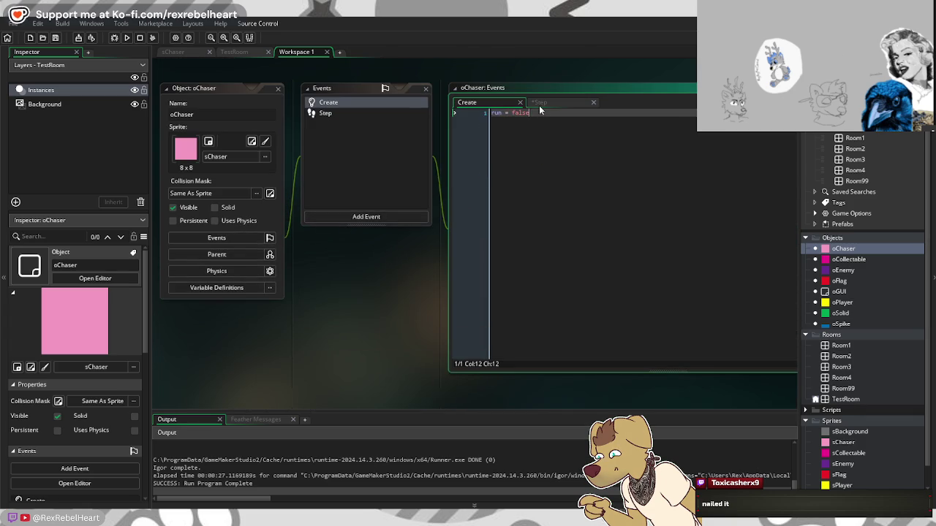
left_click(546, 103)
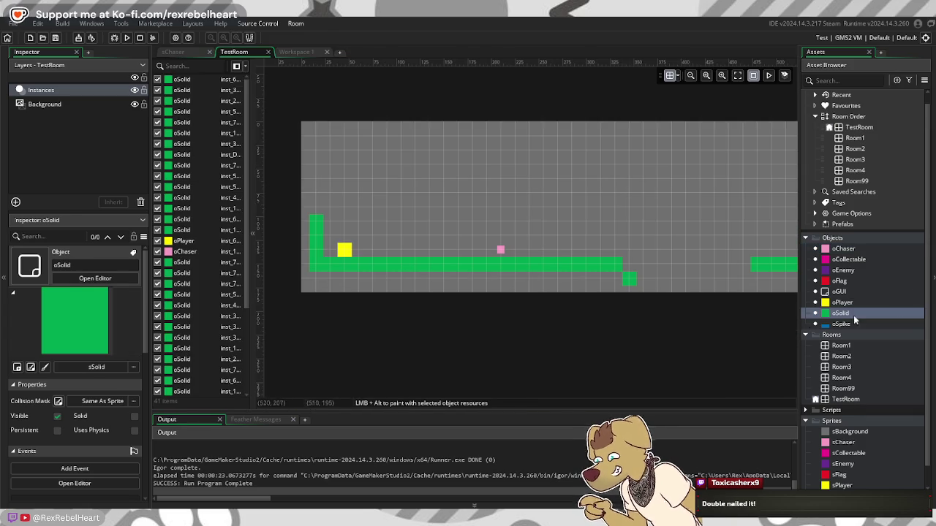
mouse_move(650, 288)
left_mouse_down()
mouse_move(658, 278)
mouse_move(745, 280)
left_mouse_up()
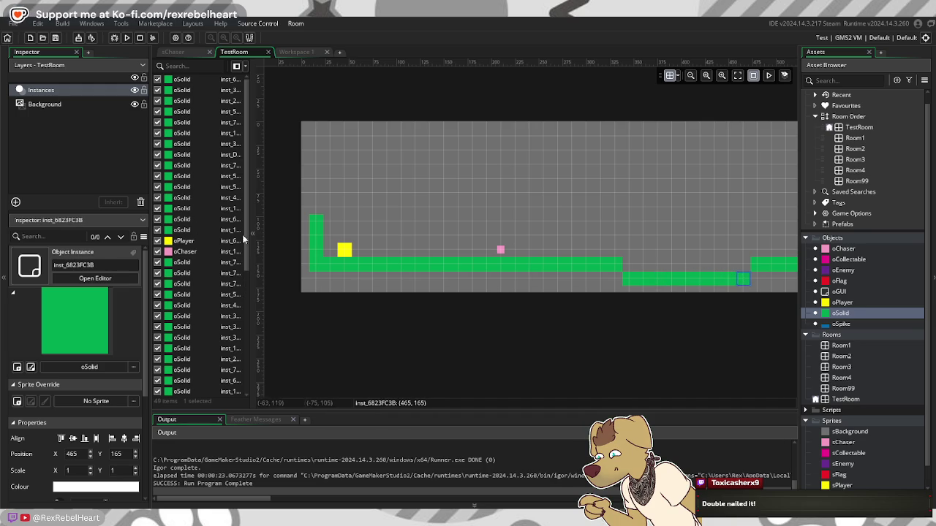
left_click(127, 38)
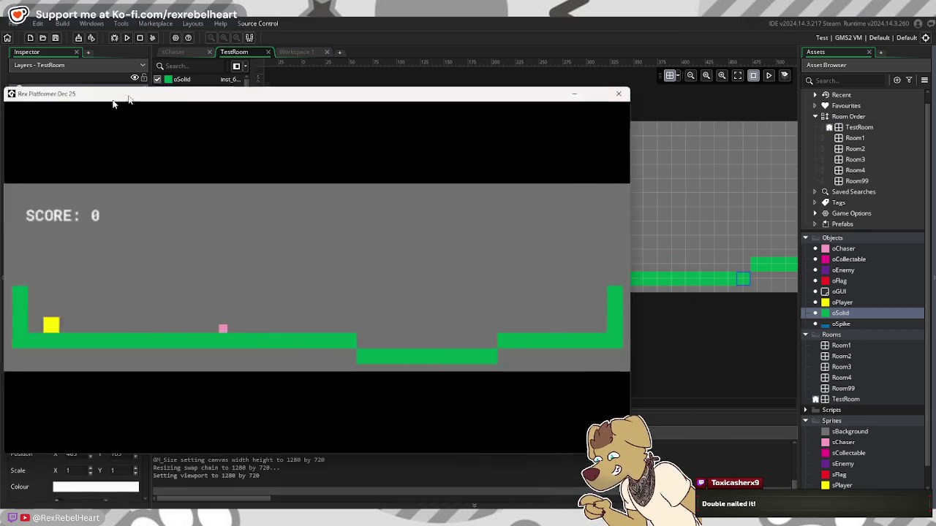
left_click_drag(115, 98, 252, 56)
key("Right")
key("space")
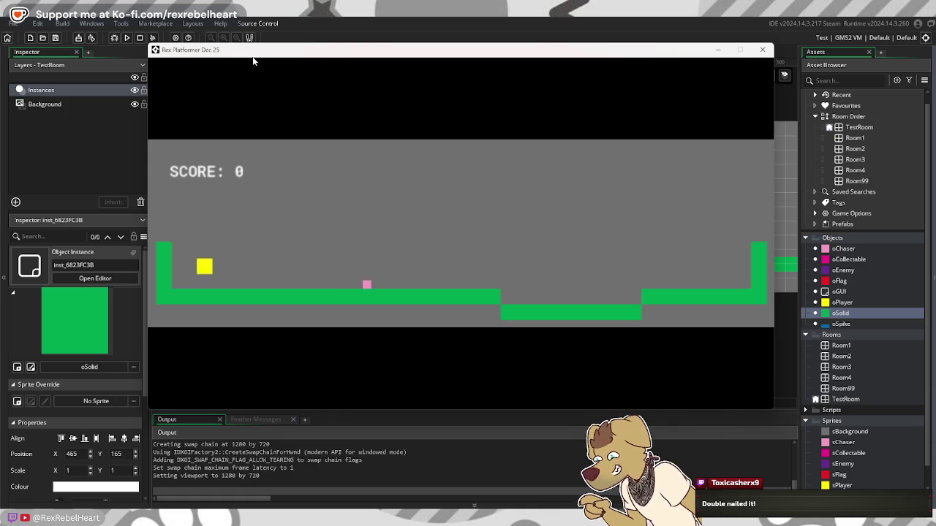
key("Right")
key("space")
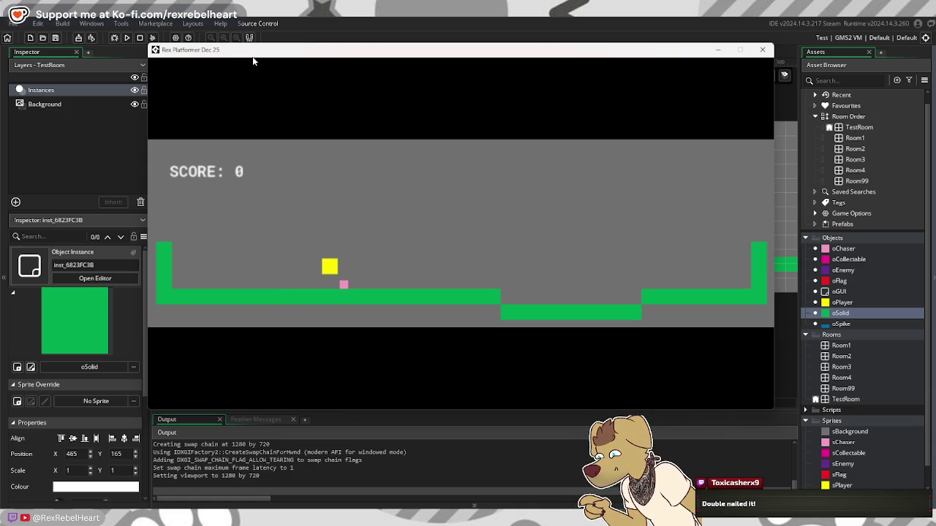
key("Right")
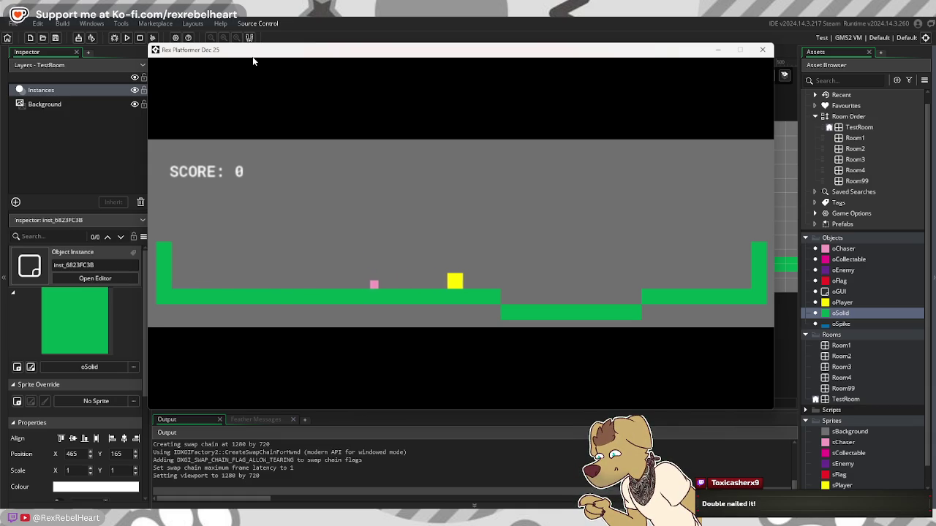
key("Left")
key("Right")
key("Left")
key("Right")
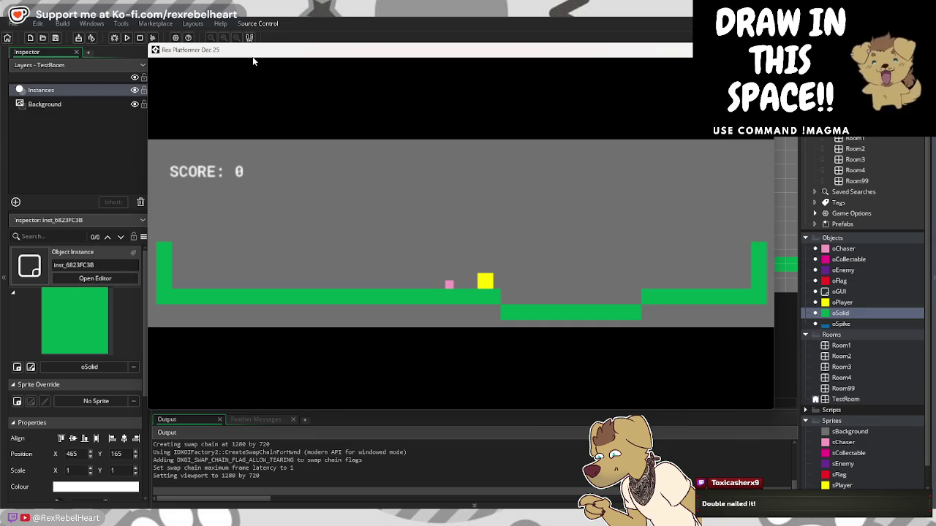
key("Left")
key("Right")
key("Right")
key("space")
key("Right")
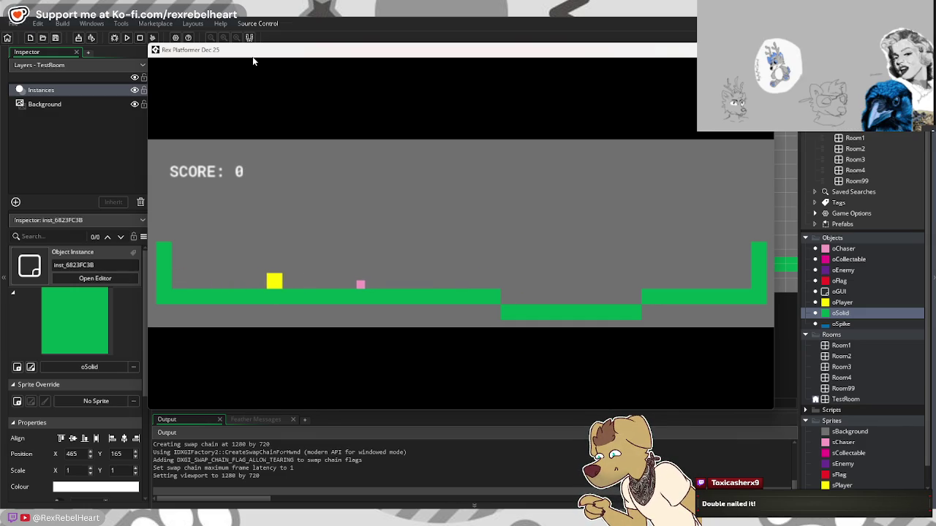
key("Right")
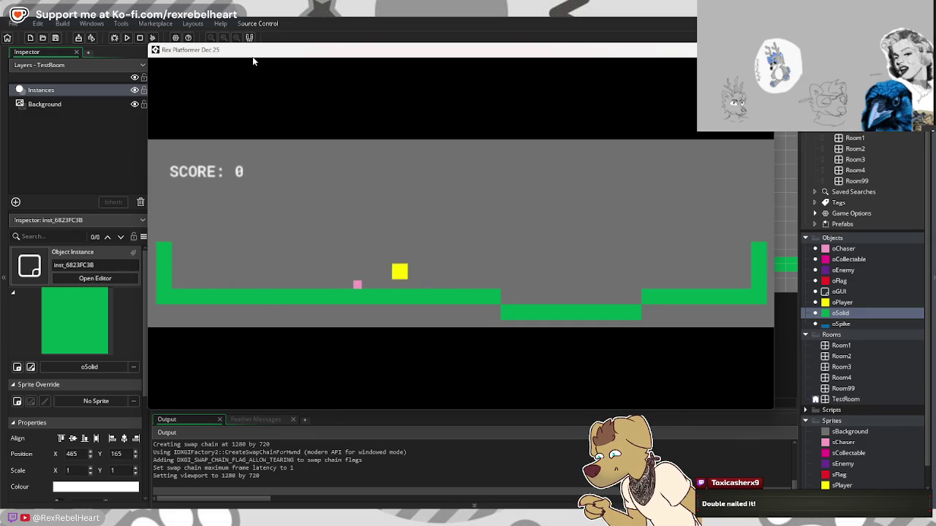
key("Right")
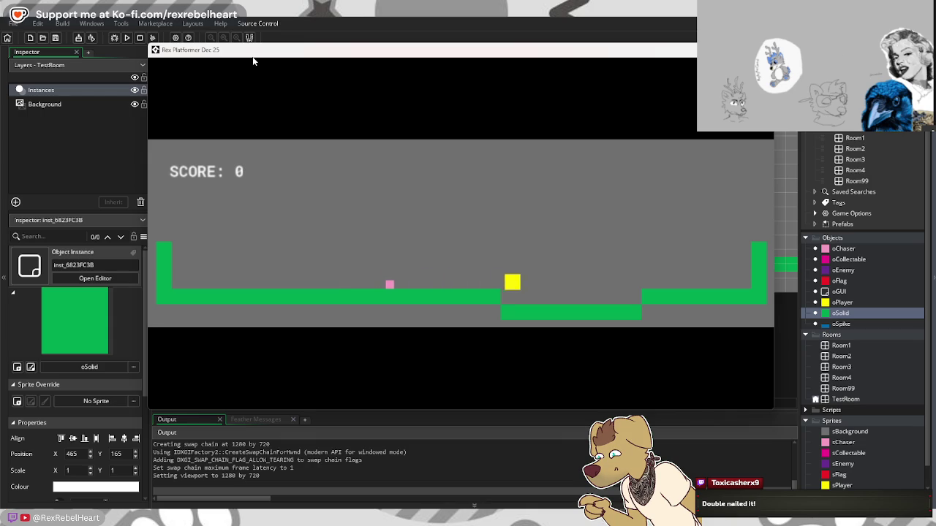
key("Up")
key("Left")
key("Right")
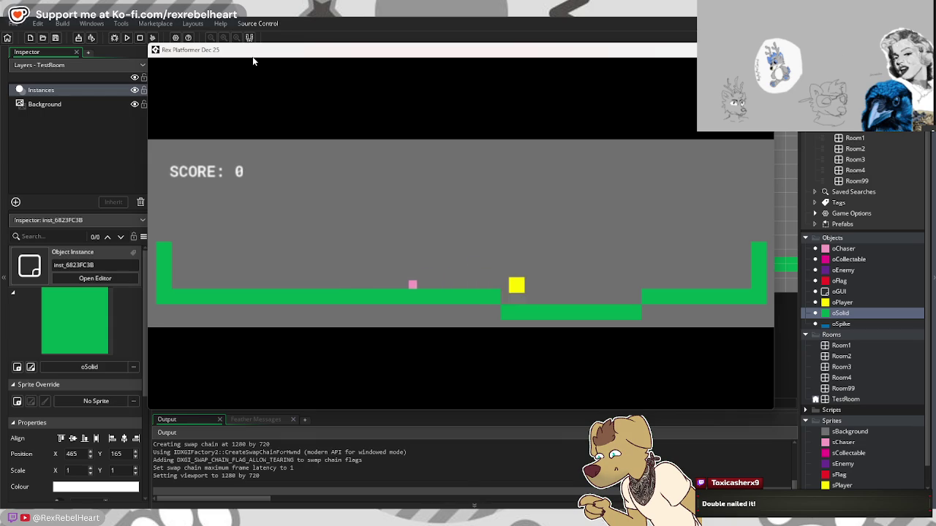
key("Right")
key("Left")
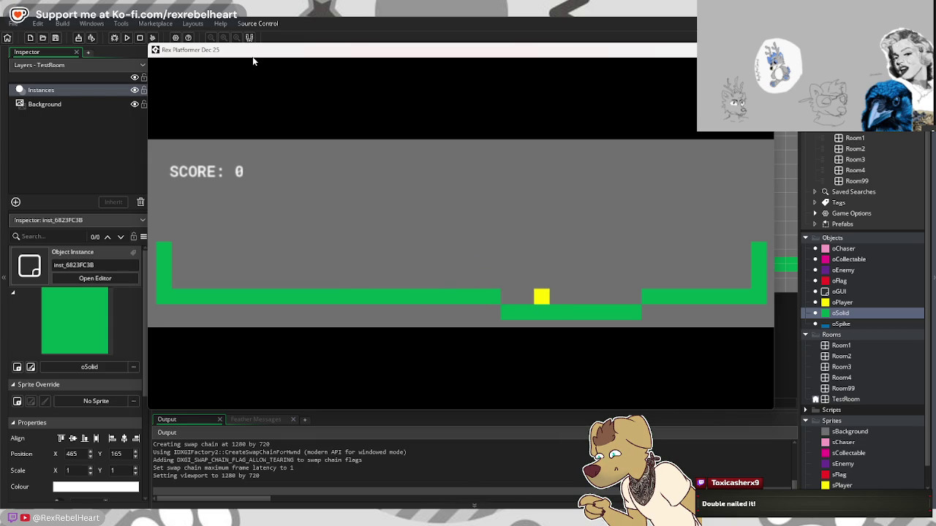
key("Left")
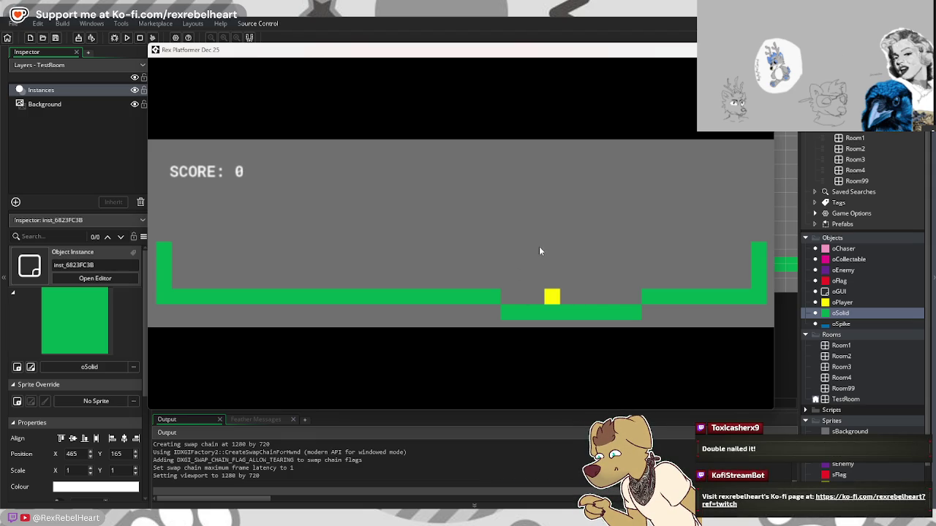
key("Escape")
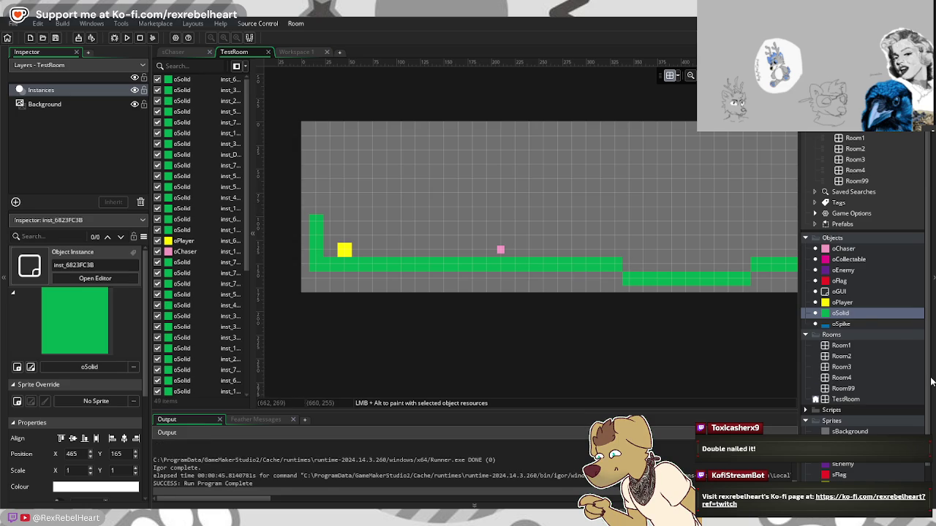
Step: Copy oPlayer's place_meeting ground check into oChaser's Step above move_and_collide, then run the game
double_click(840, 249)
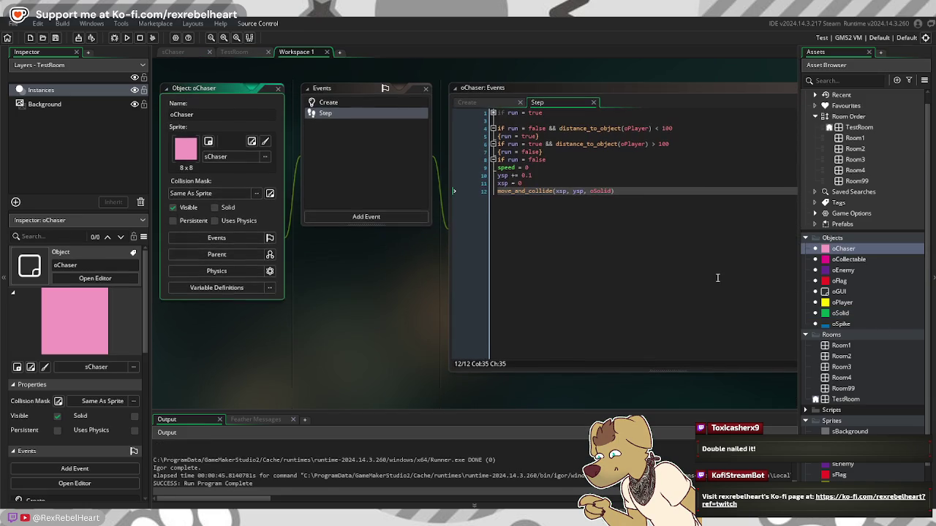
left_click(641, 191)
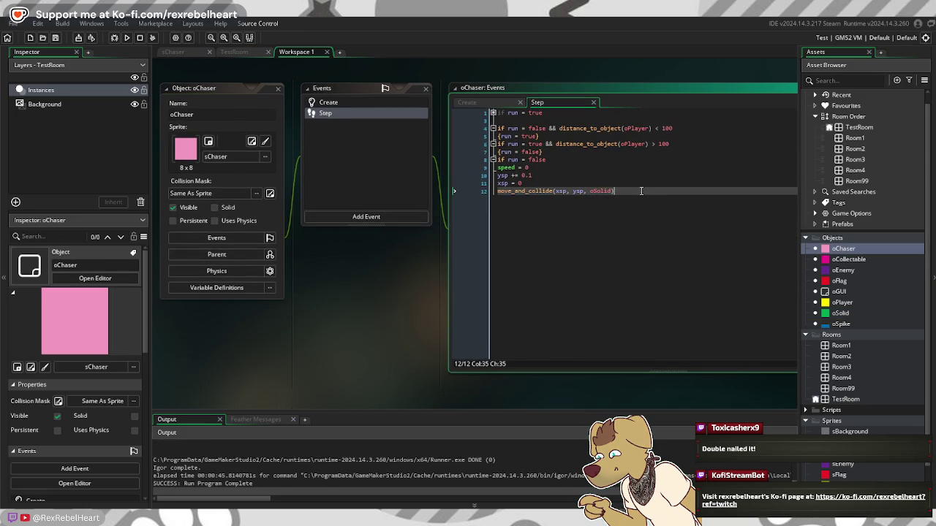
scroll(632, 225, "down", 5)
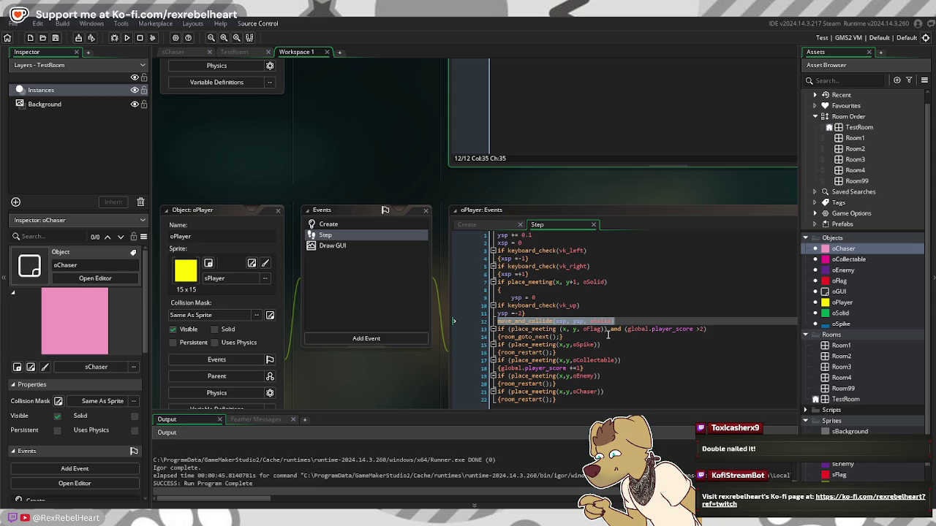
left_click_drag(498, 289, 526, 295)
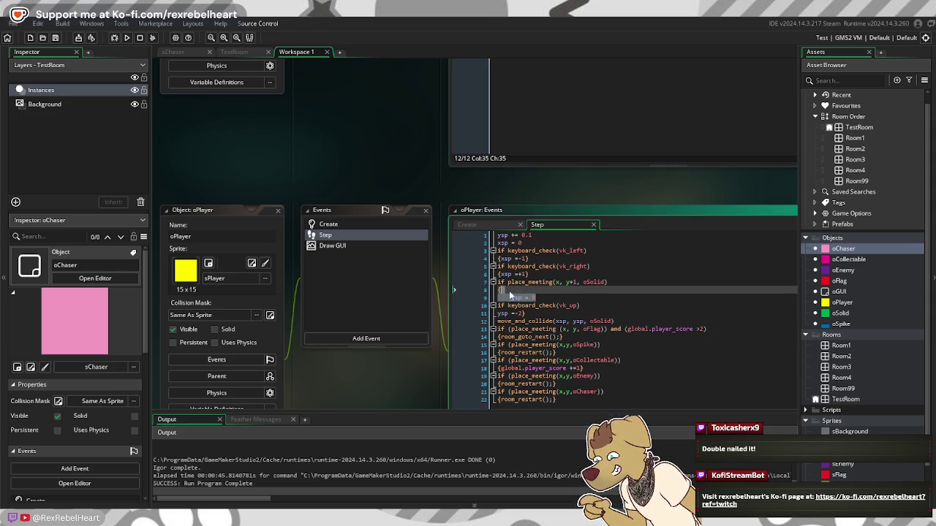
right_click(530, 284)
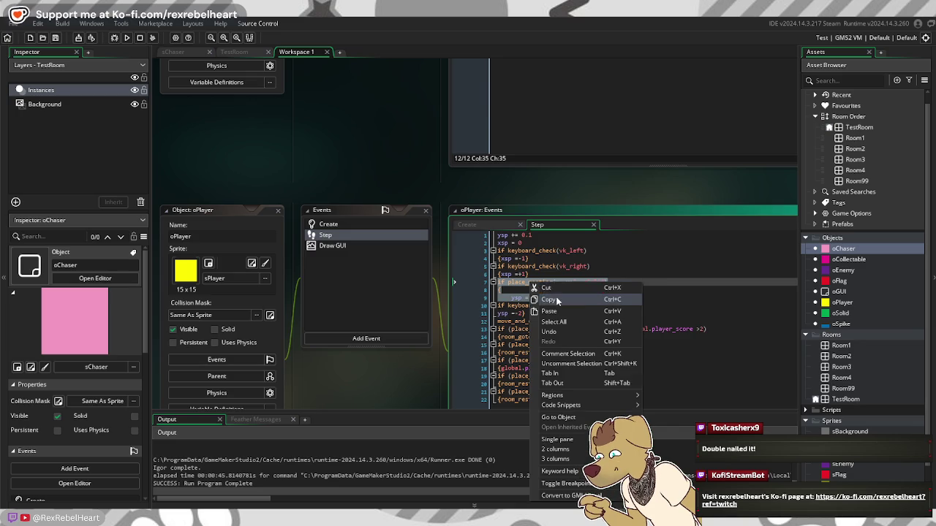
left_click(556, 301)
left_click(577, 330)
key("Return")
key("ctrl+v")
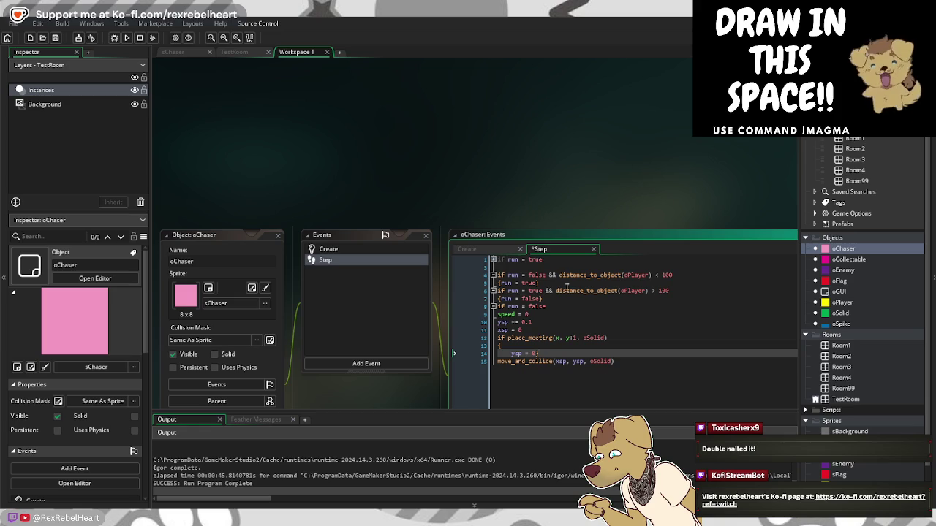
left_click(127, 38)
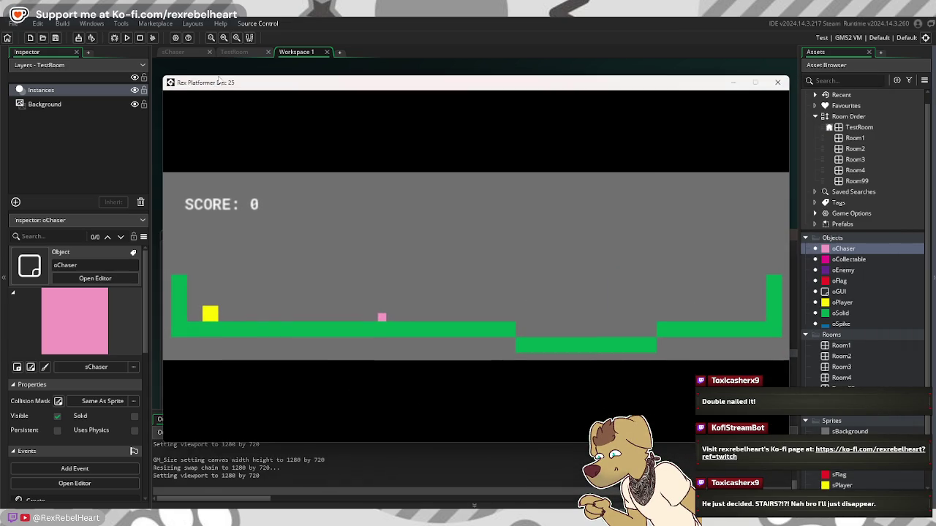
Step: Run and jump the player right onto the upper platform and back left, then close the game
key("Right")
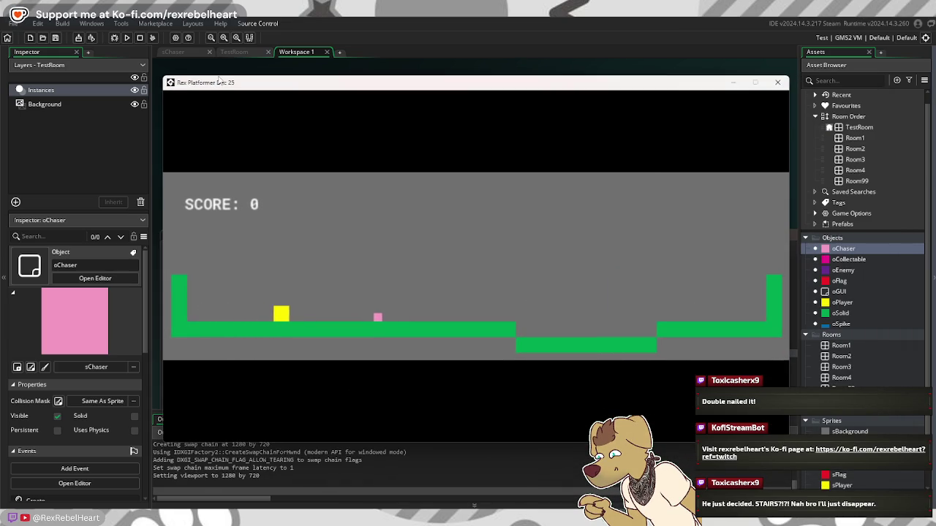
key("space")
key("Right")
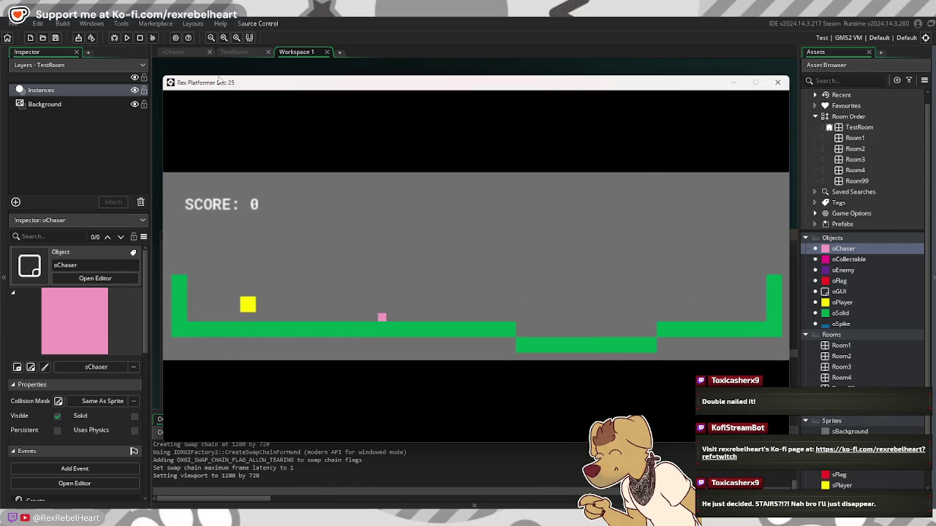
key("space")
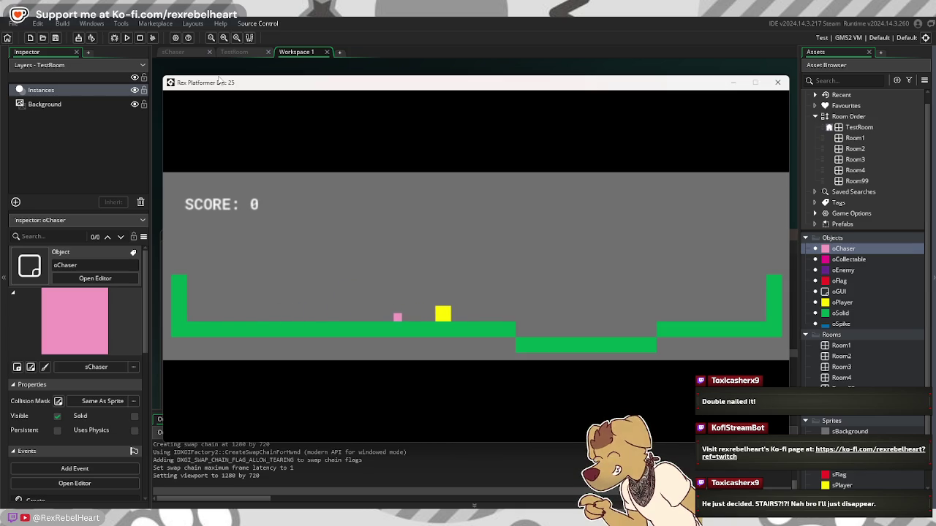
key("Right")
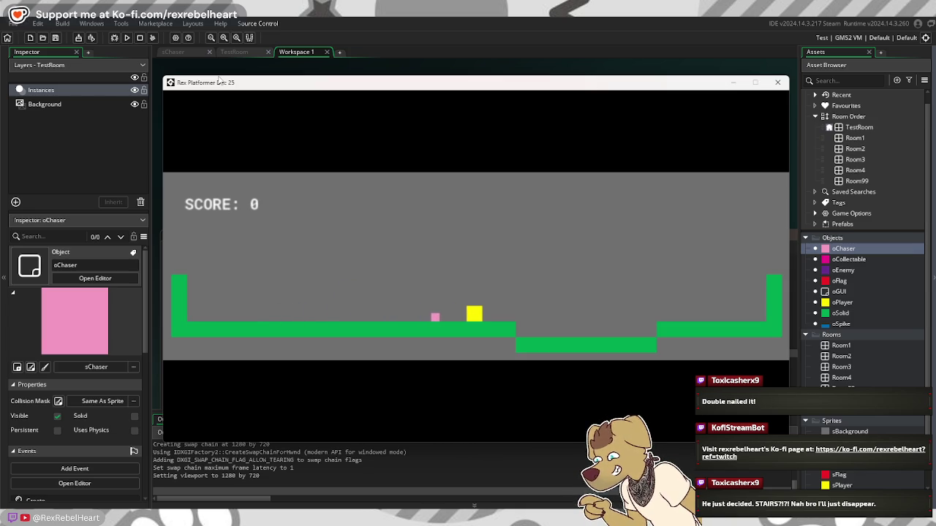
key("Right")
key("Right")
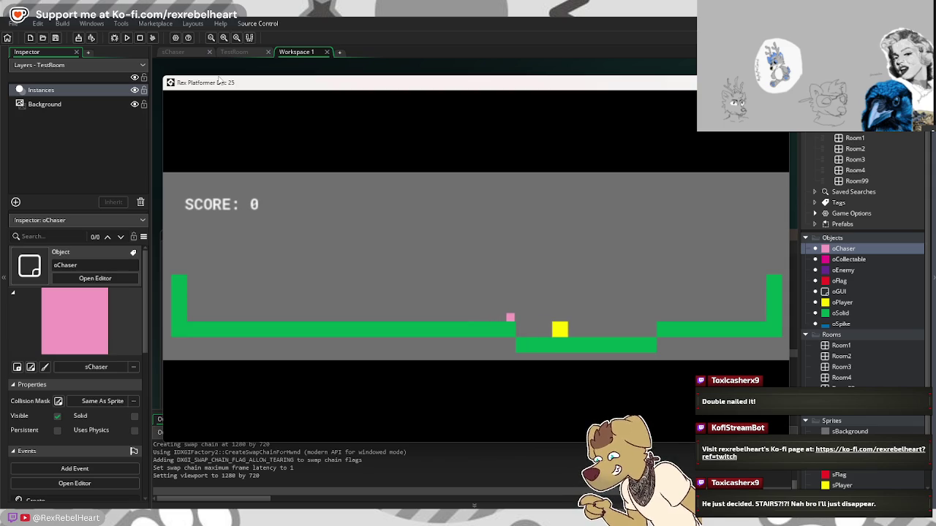
key("Right")
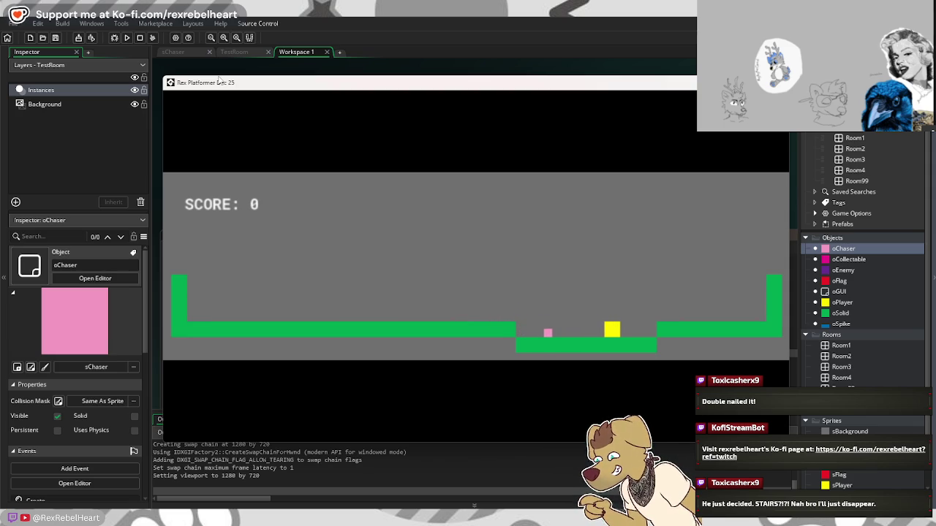
key("Right")
key("Up")
key("Right")
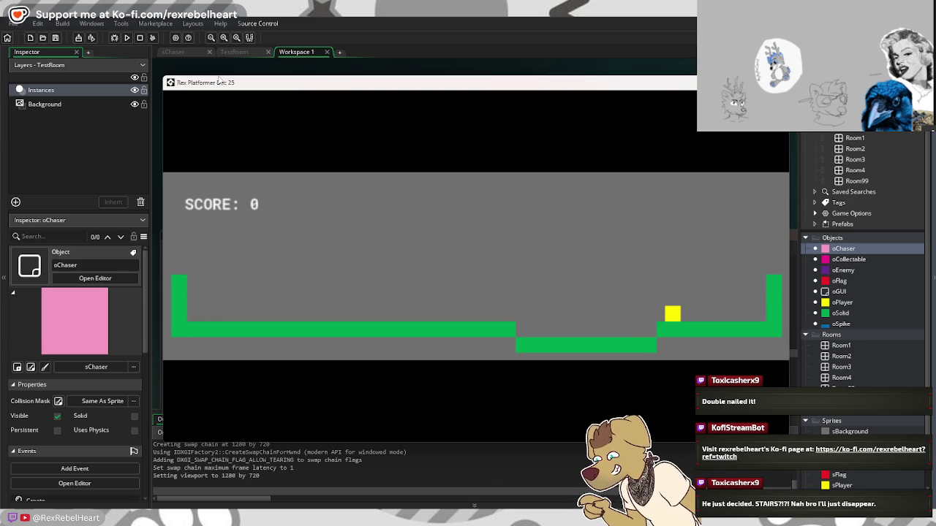
key("Left")
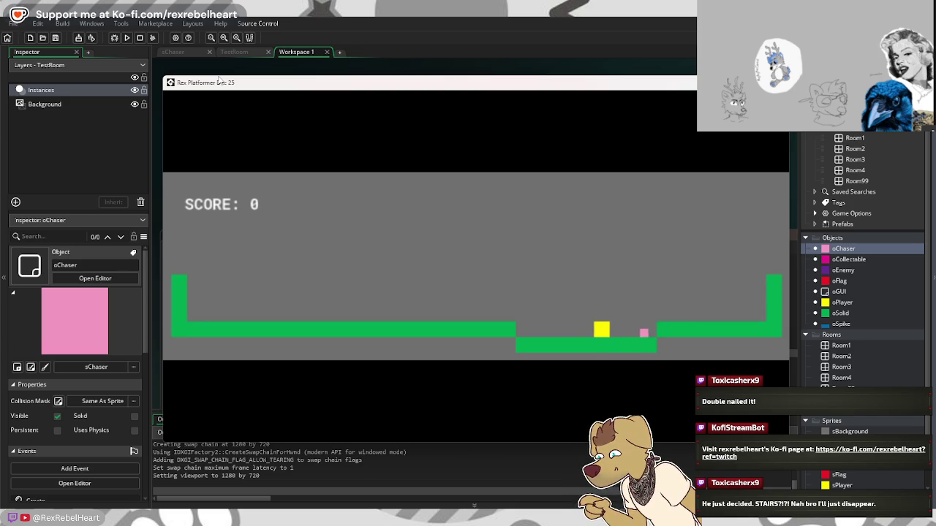
key("Left")
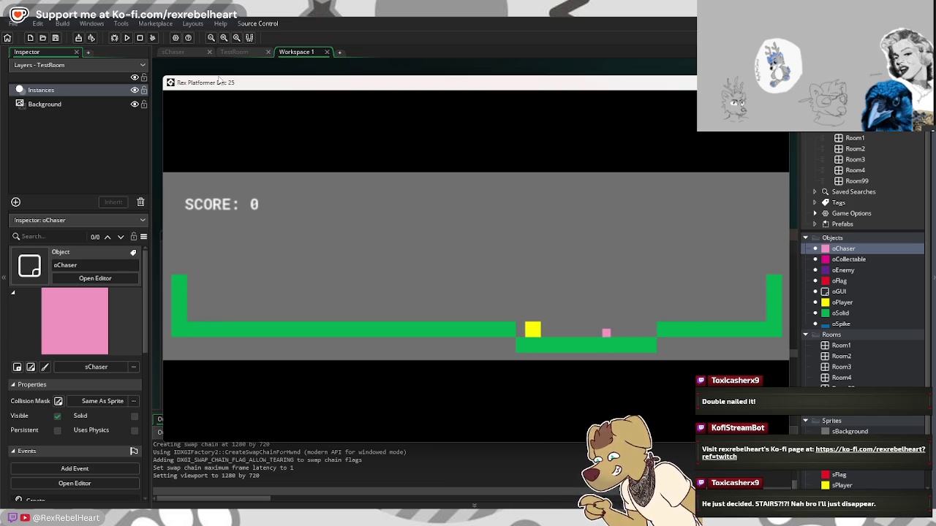
key("Up")
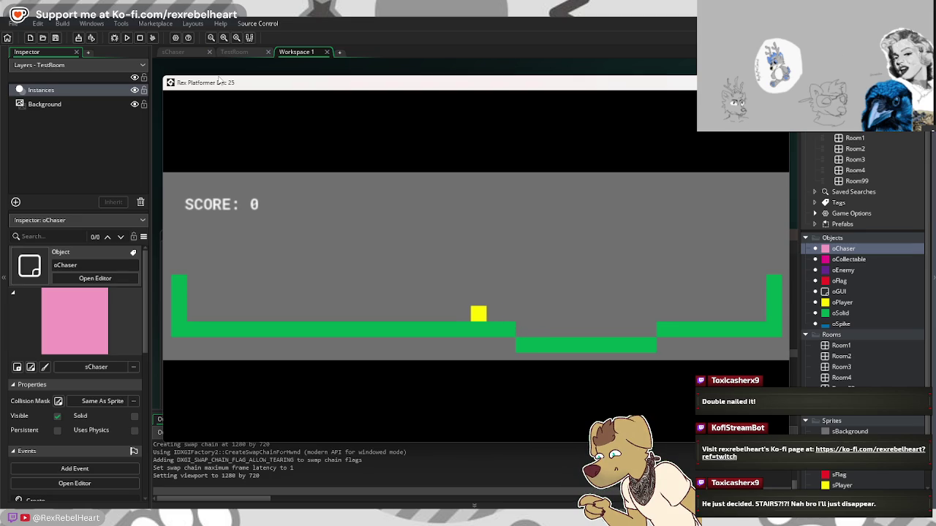
key("Left")
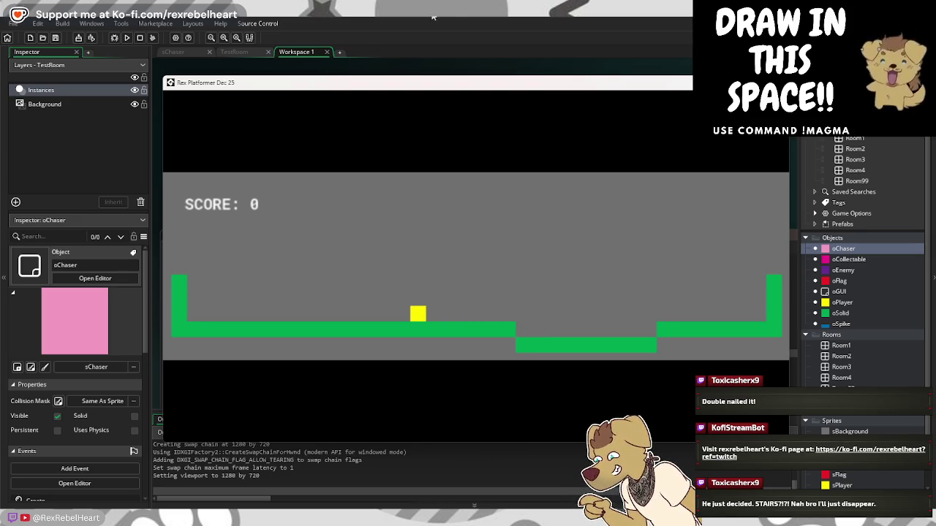
key("Escape")
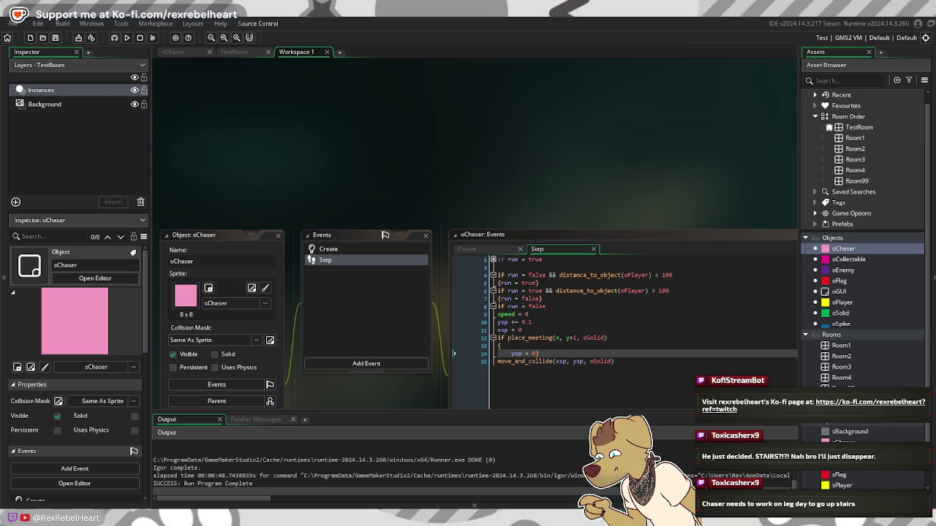
Step: Switch to the Notepad notes planning the chaser's stalking activation
key("alt+Tab")
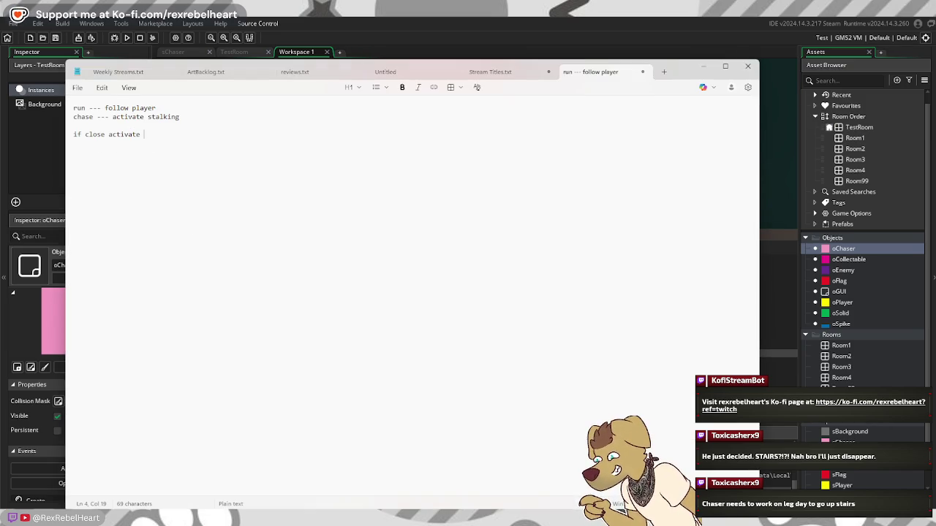
Step: Replace the notes with 'if player above (-y)' and 'chaser jumps', then return to GameMaker
key("ctrl+a")
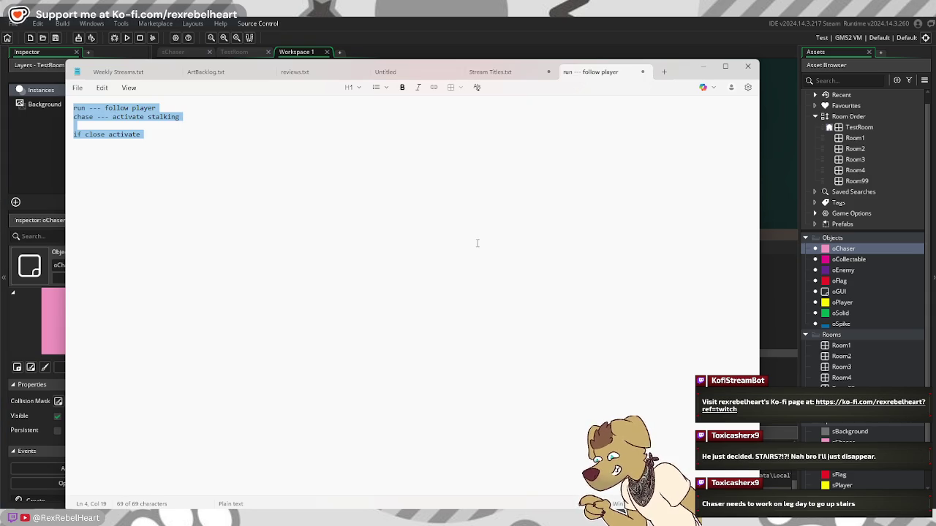
key("BackSpace")
type("if")
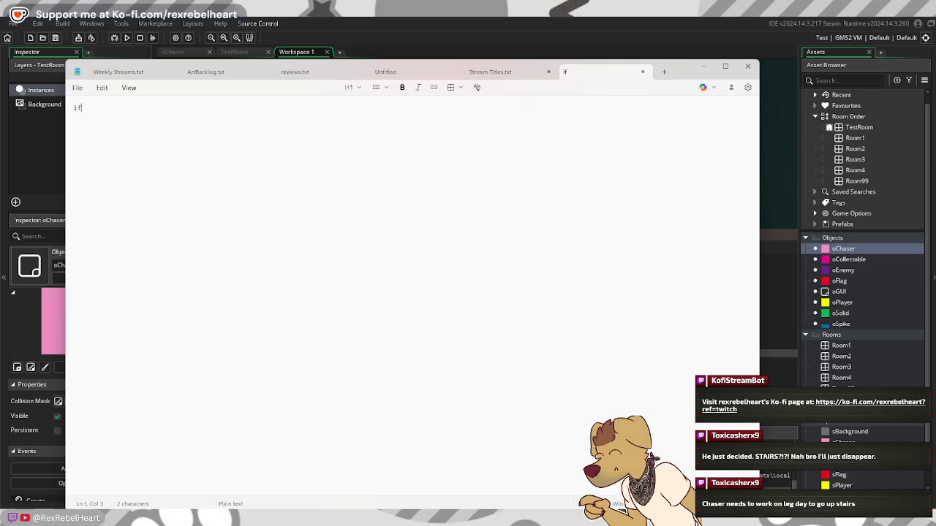
type("=")
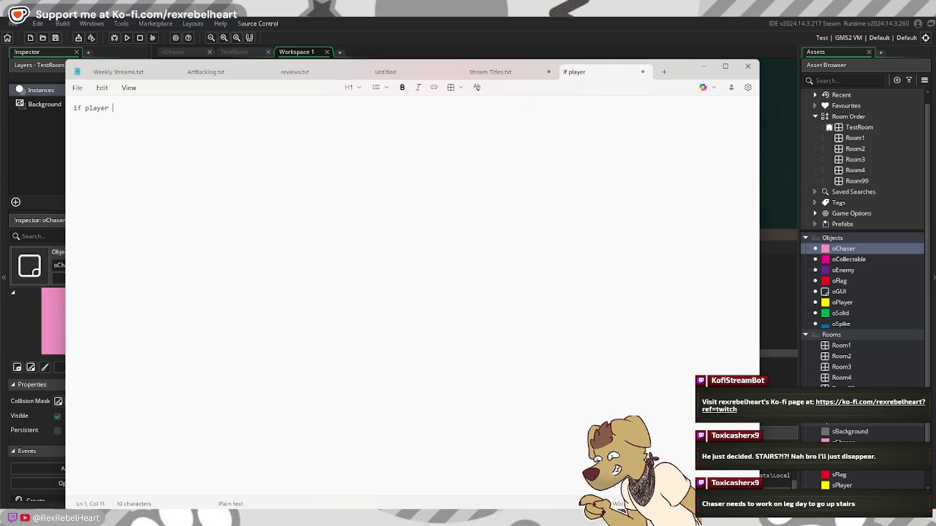
key("BackSpace")
type("above (-")
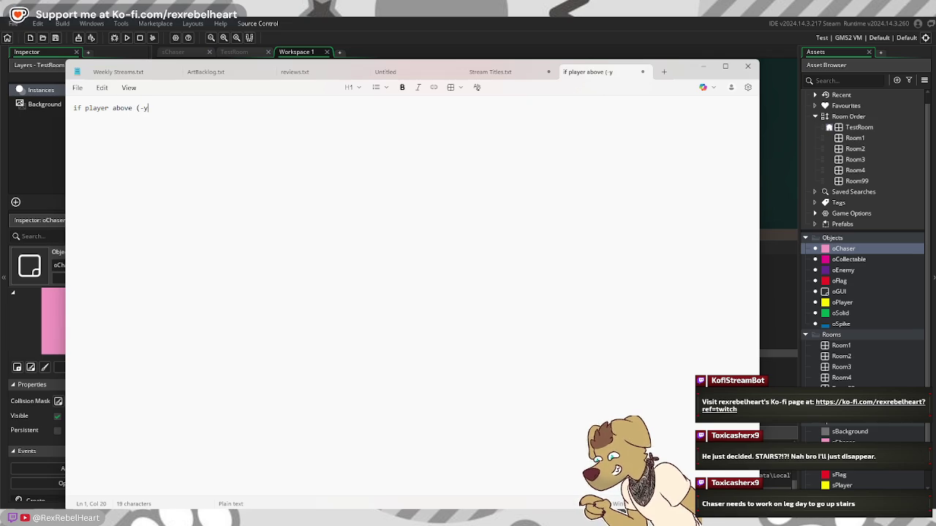
type("y)")
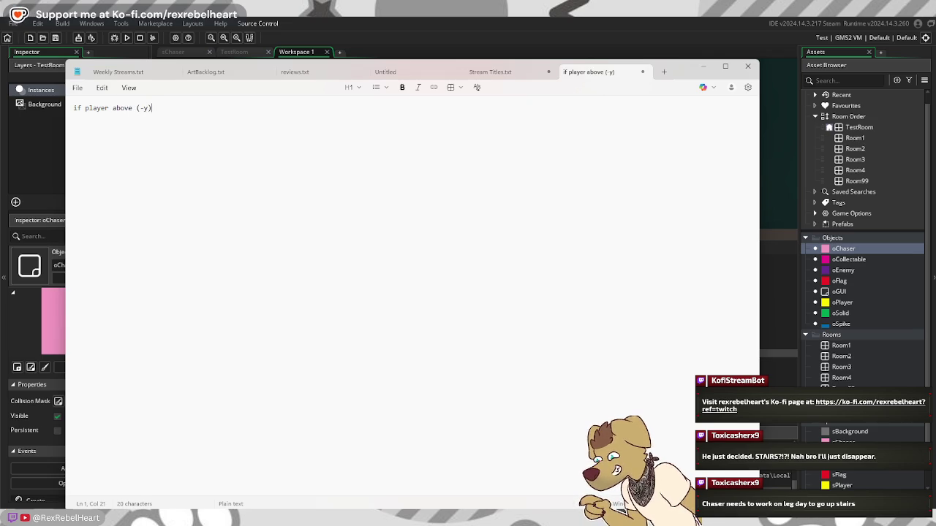
key("Return")
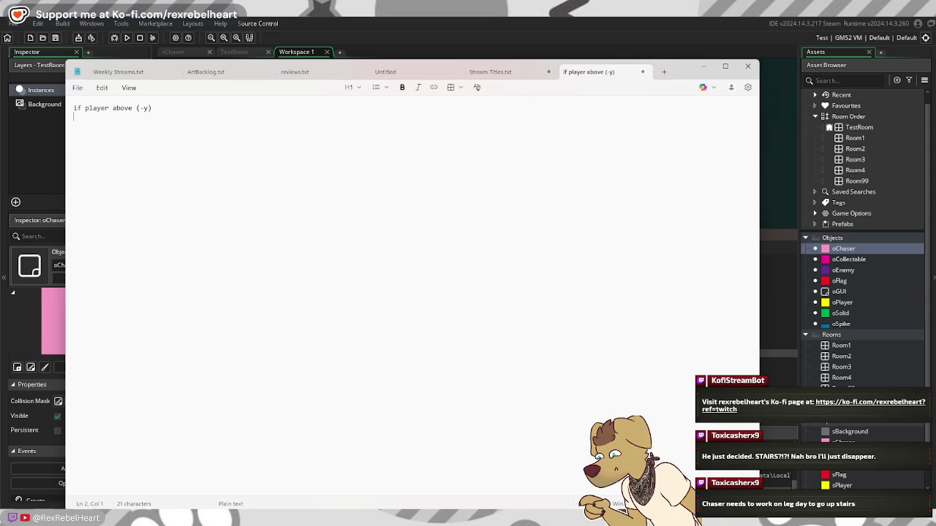
type("chaser ")
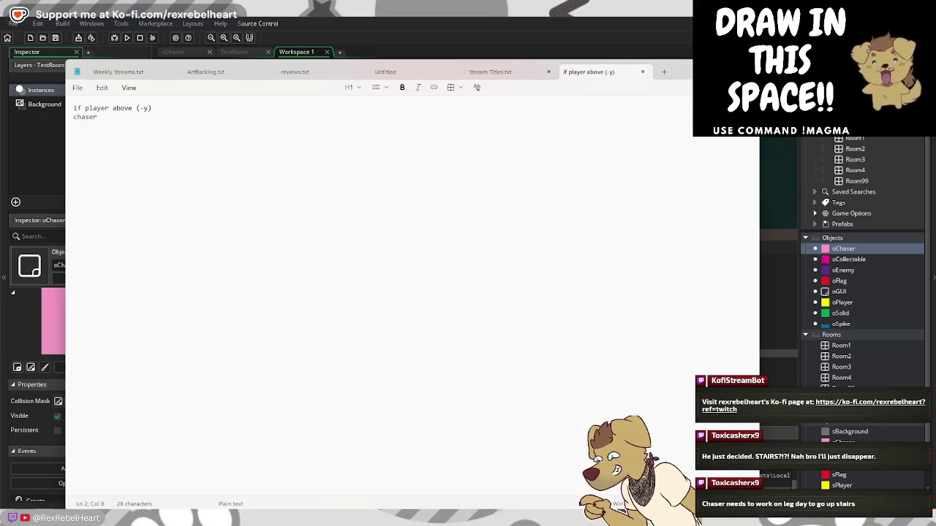
type("j")
key("BackSpace")
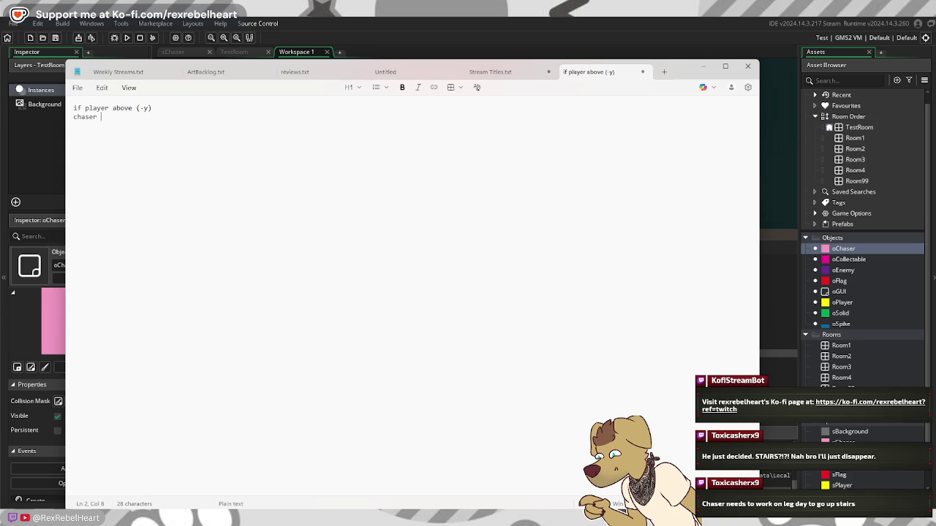
type("jumps")
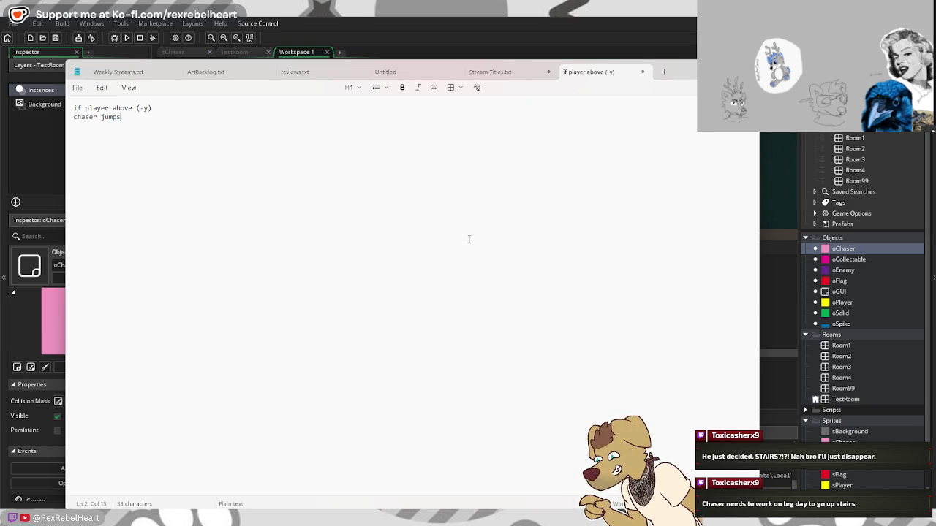
key("alt+Tab")
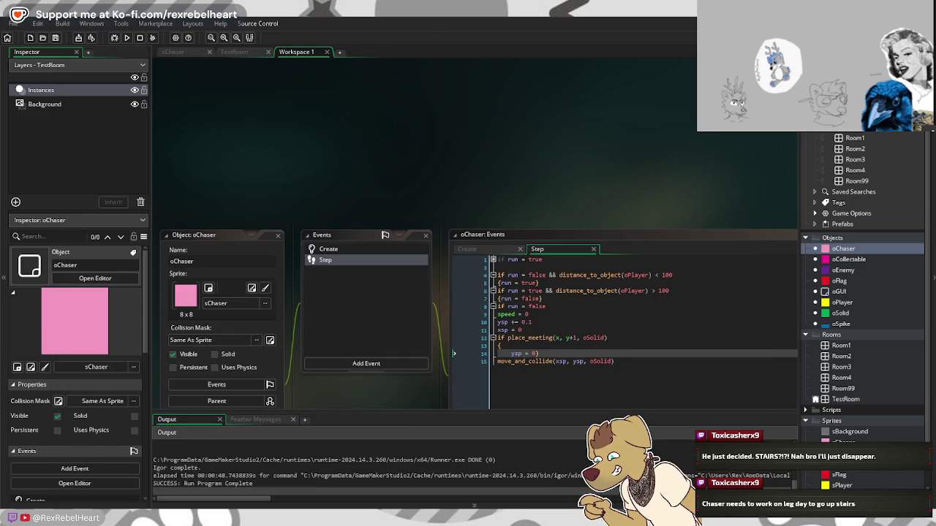